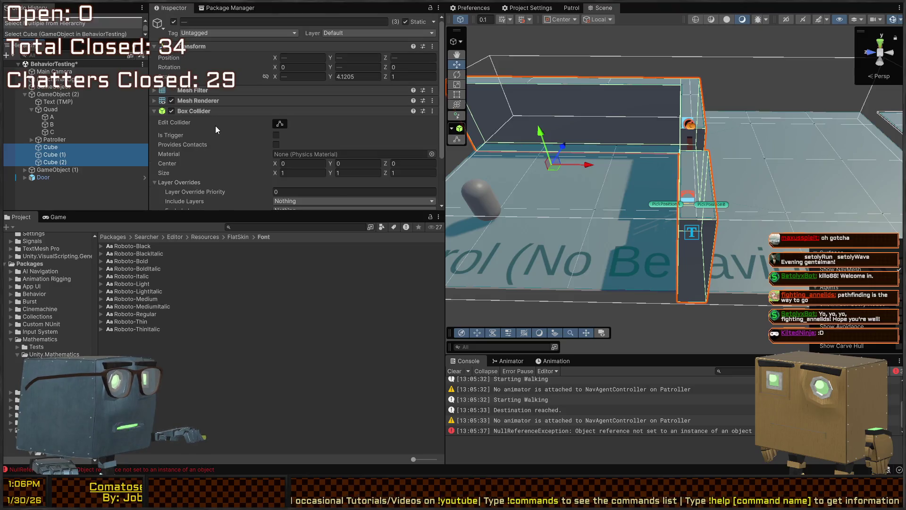
Give Cube, Cube (1) and Cube (2) a Nav Mesh Obstacle with Carve enabled, then enter Play mode
click(304, 198)
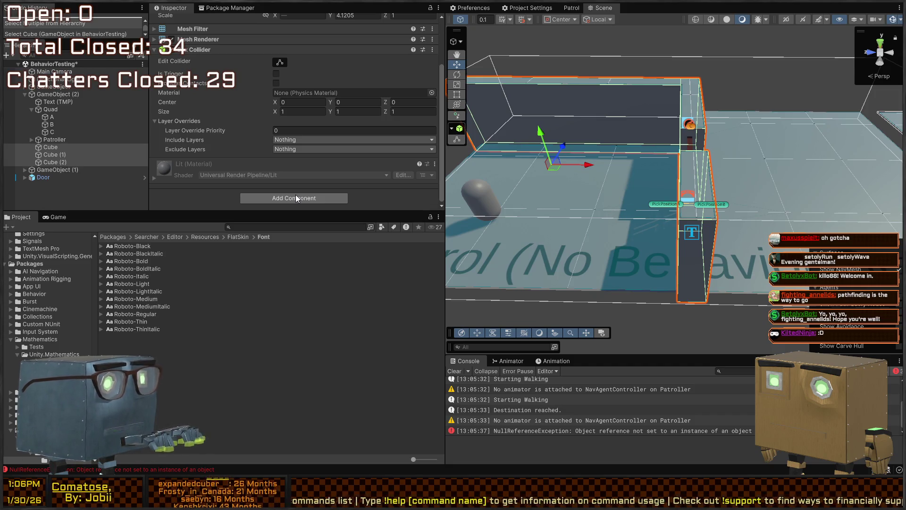
key(Return)
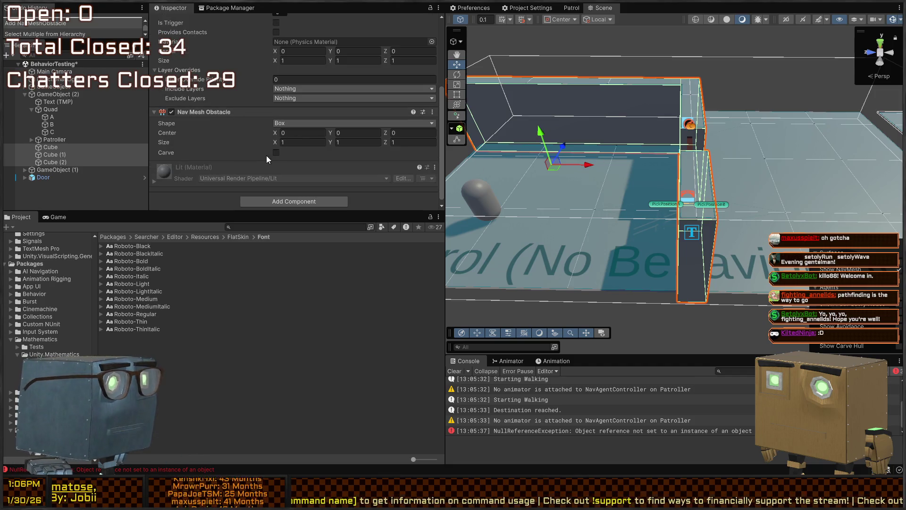
click(279, 154)
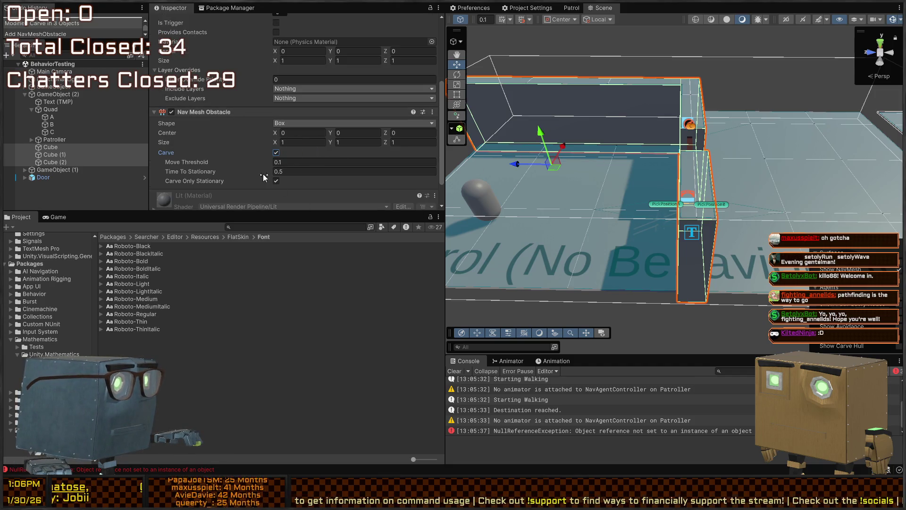
key(ctrl+p)
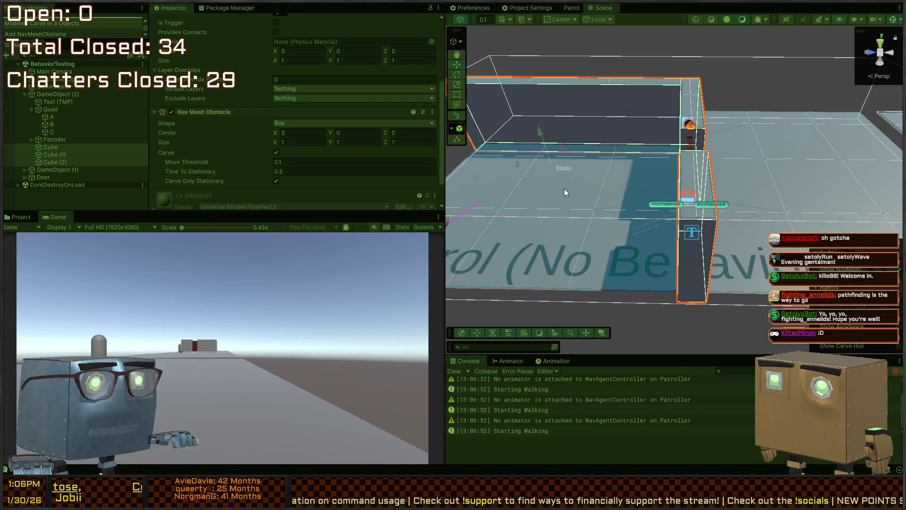
Stop Play, move waypoint B to (-9.64, 0, 40.33) on the floor, and replay the patrol
drag(572, 195, 770, 163)
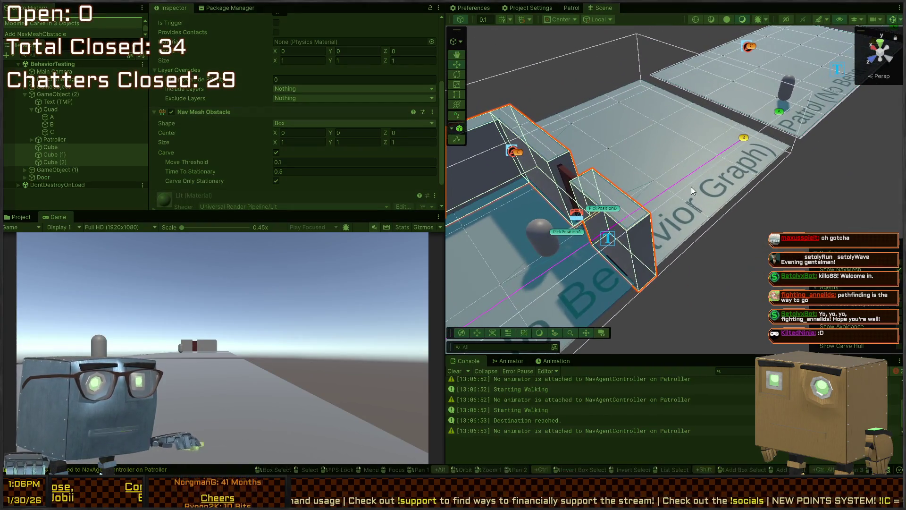
key(ctrl+p)
scroll(643, 204, up, 10)
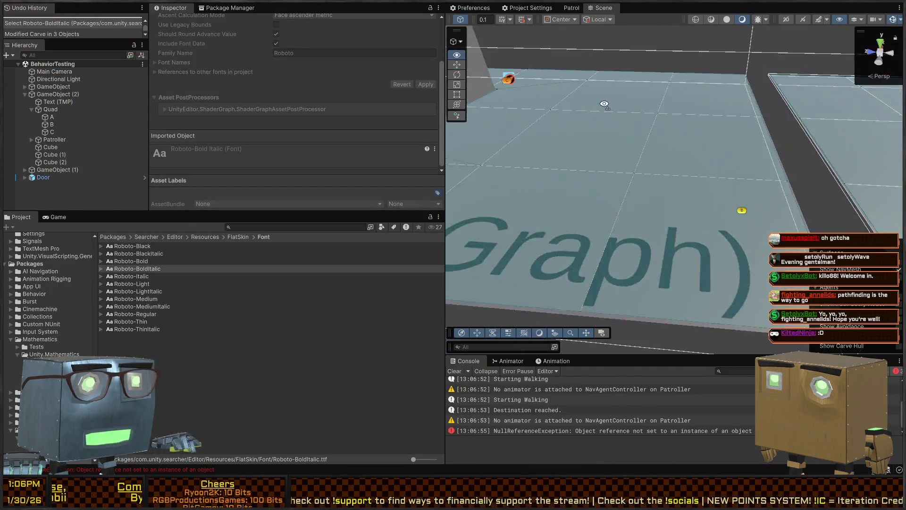
click(652, 217)
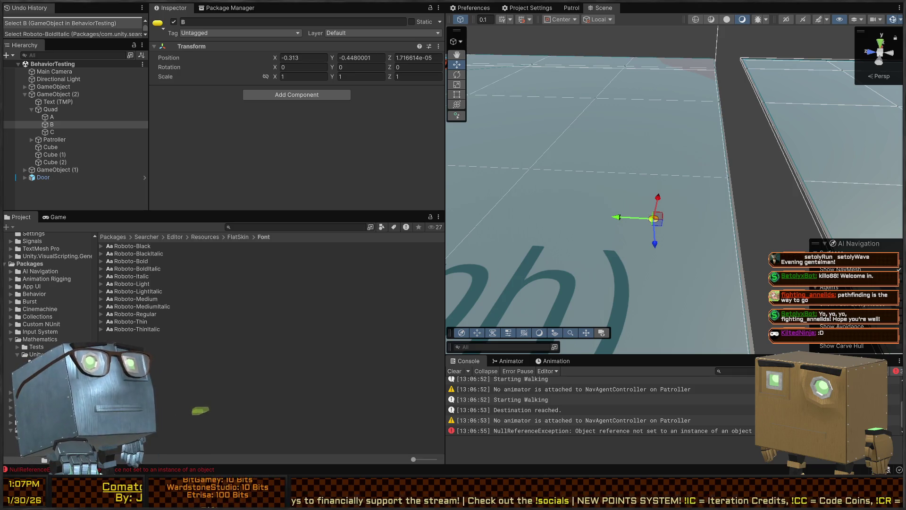
mouse_move(653, 218)
mouse_down()
mouse_move(773, 197)
mouse_move(662, 172)
mouse_move(645, 218)
mouse_move(856, 189)
mouse_move(734, 190)
mouse_up()
key(ctrl+p)
key(ctrl+p)
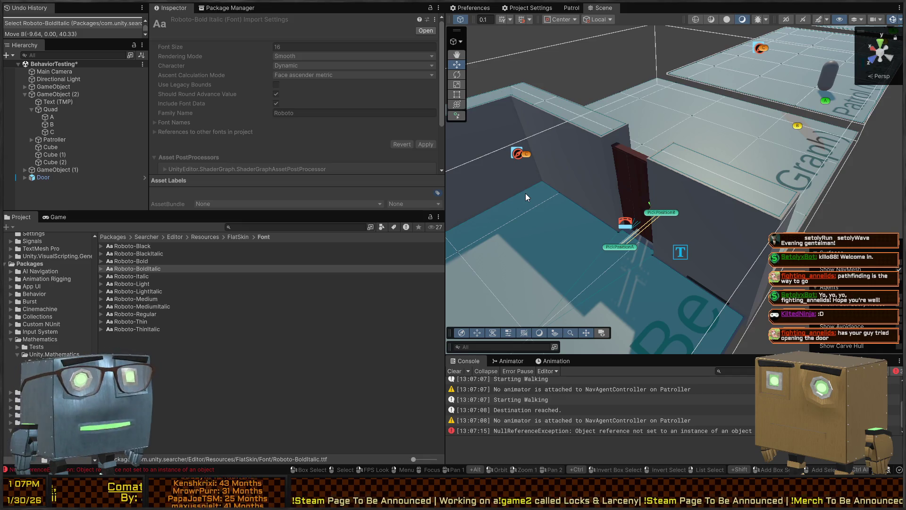
key(ctrl+p)
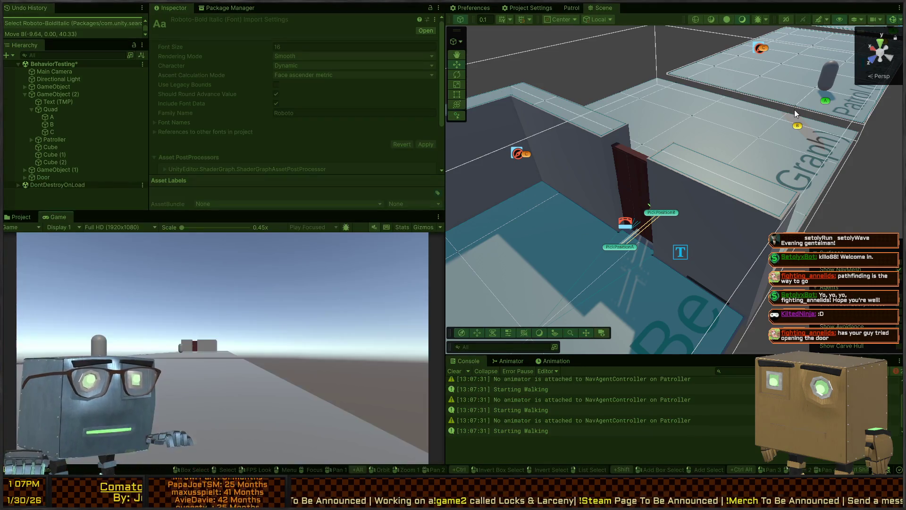
mouse_move(657, 162)
mouse_down()
mouse_move(596, 141)
mouse_move(747, 141)
mouse_up()
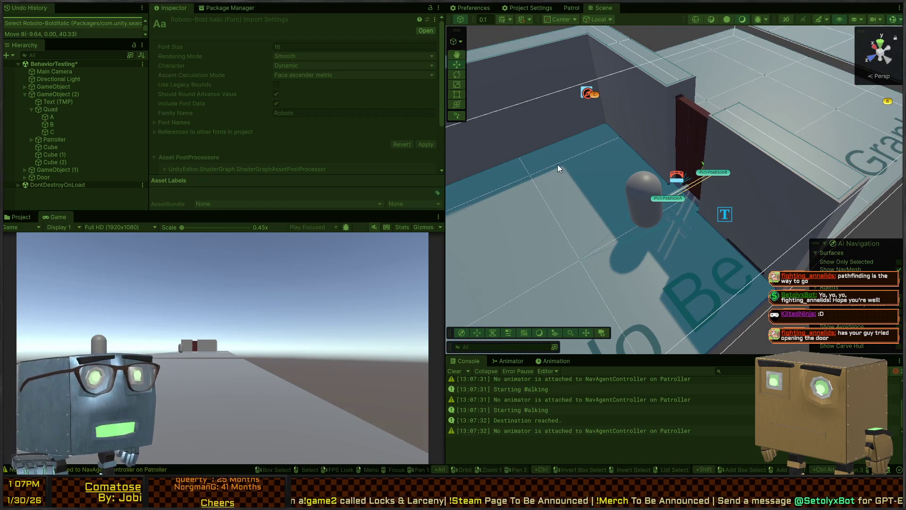
key(ctrl+p)
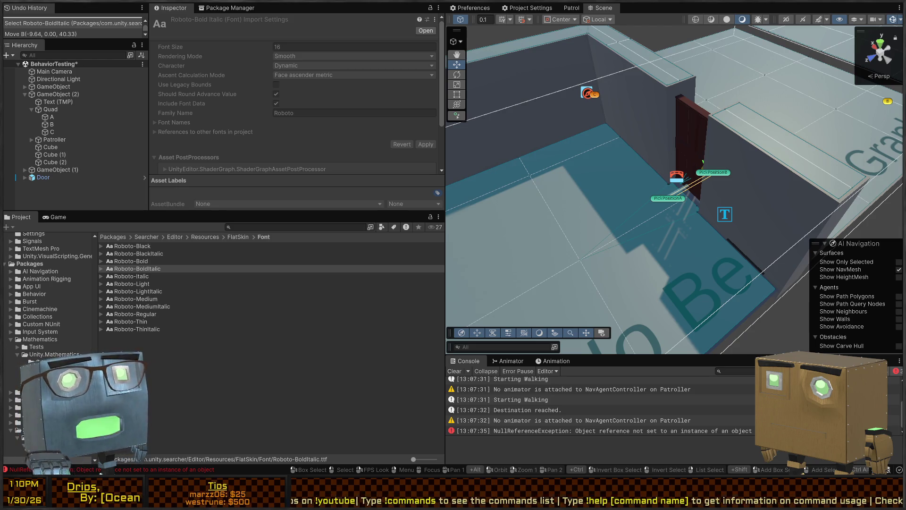
Fly the Scene view around the room, then switch to NavAgentExtensions.cs in Visual Studio
mouse_move(606, 166)
mouse_down()
mouse_move(428, 131)
mouse_move(546, 139)
mouse_up()
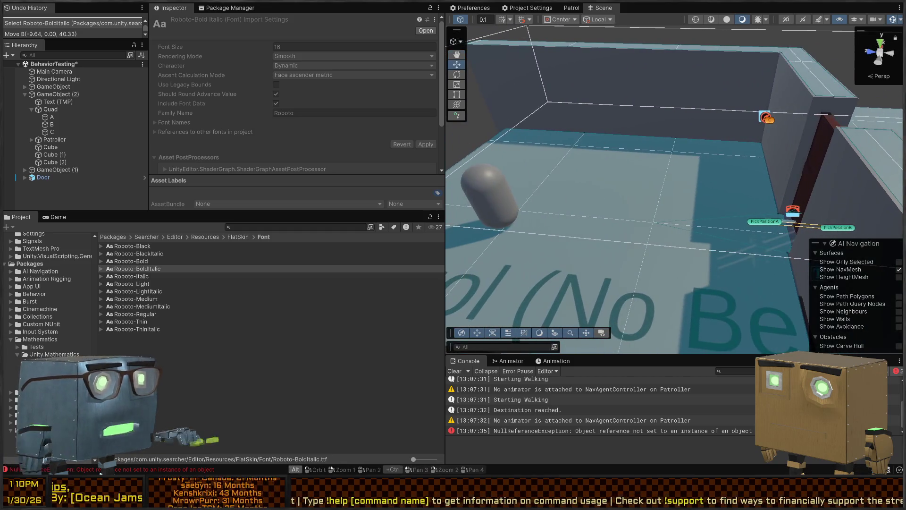
key(alt+Tab)
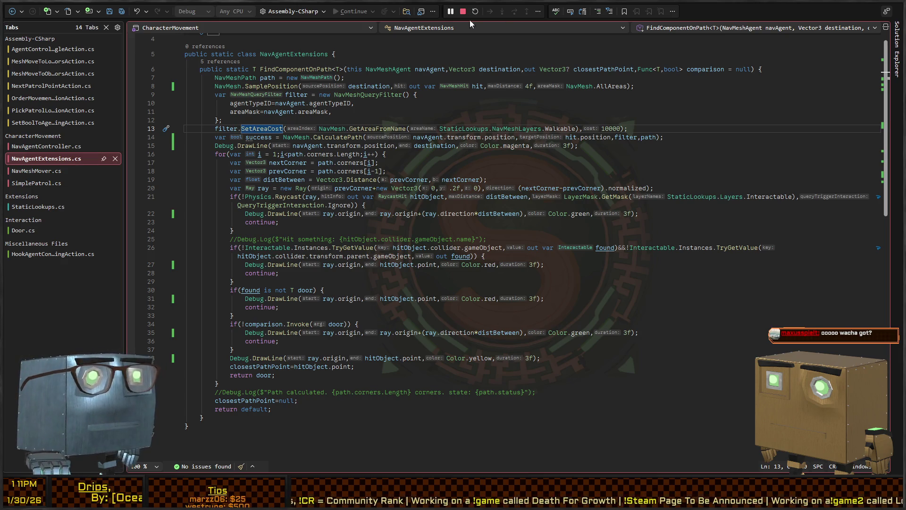
Review the red DrawLine call on line 15 of NavAgentExtensions.cs
click(383, 162)
click(267, 145)
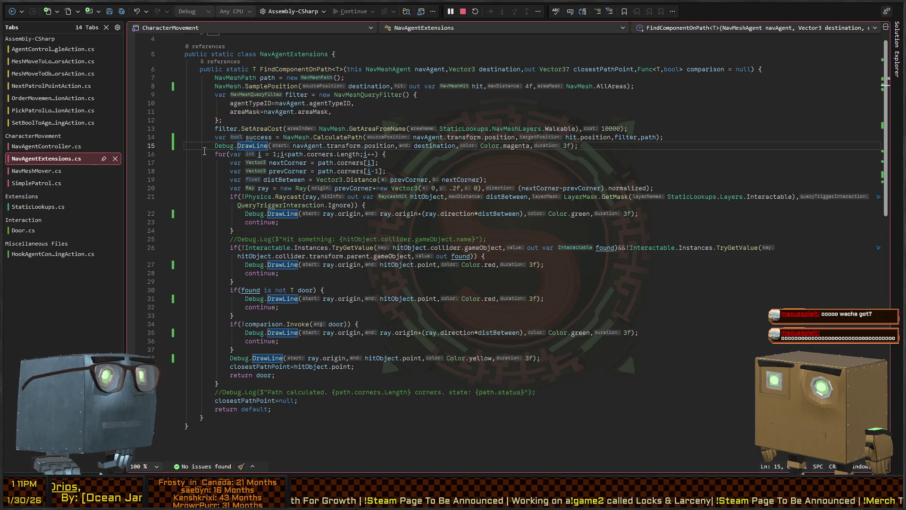
scroll(231, 154, down, 2)
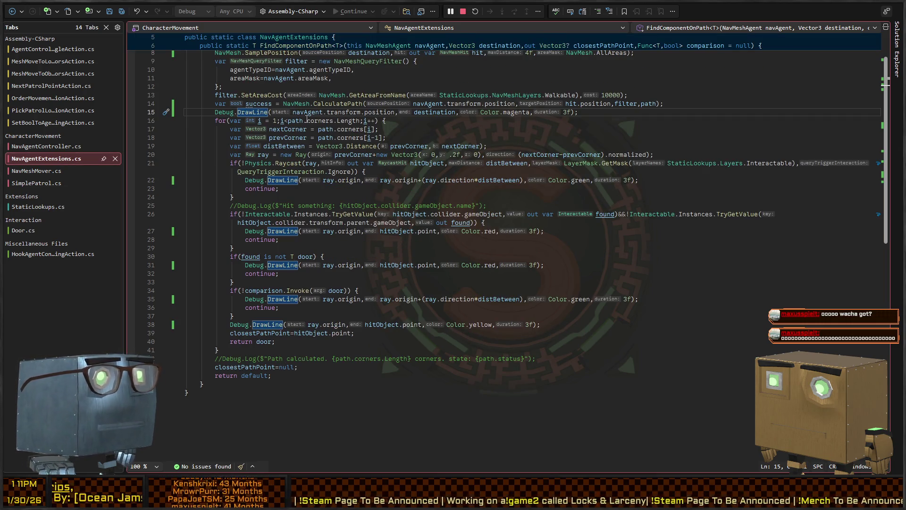
Cycle through recent scripts to SimplePatrol and inspect the end of its Start method
key(ctrl+Tab)
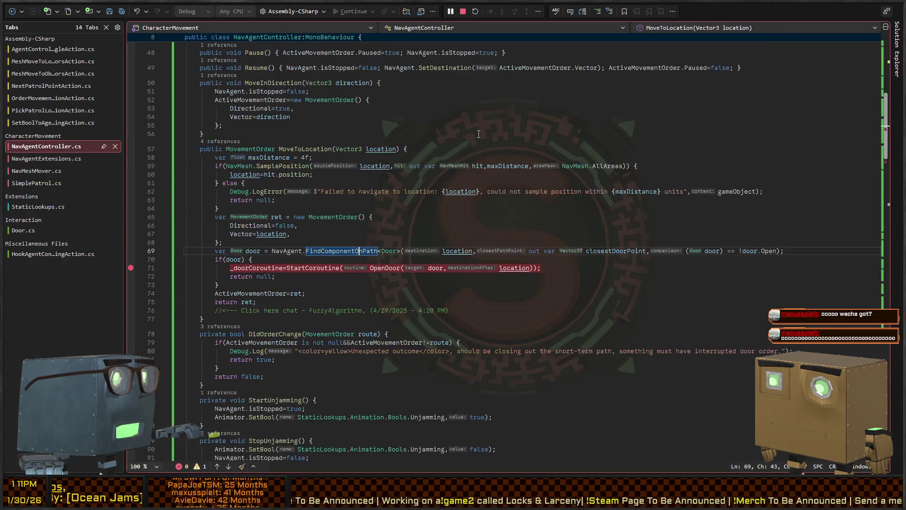
key(ctrl+Tab)
key(ctrl+Tab)
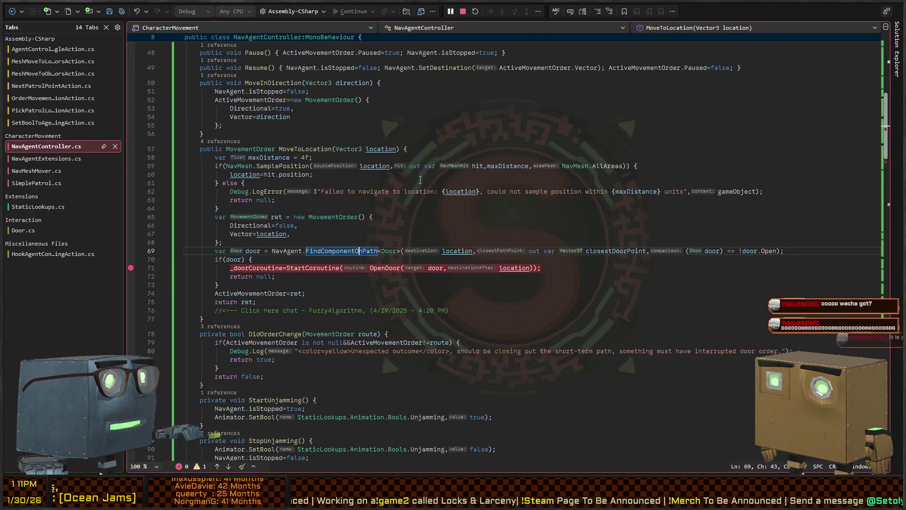
key(ctrl+Tab)
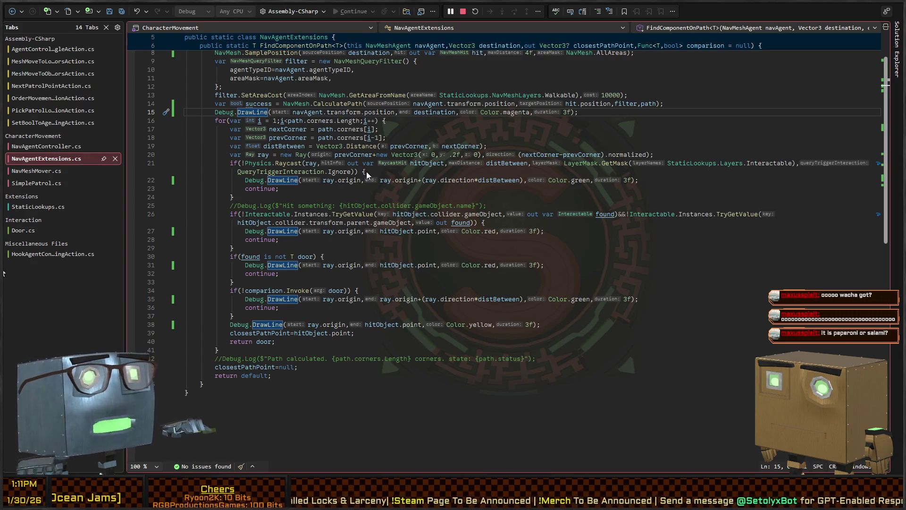
key(ctrl+Tab)
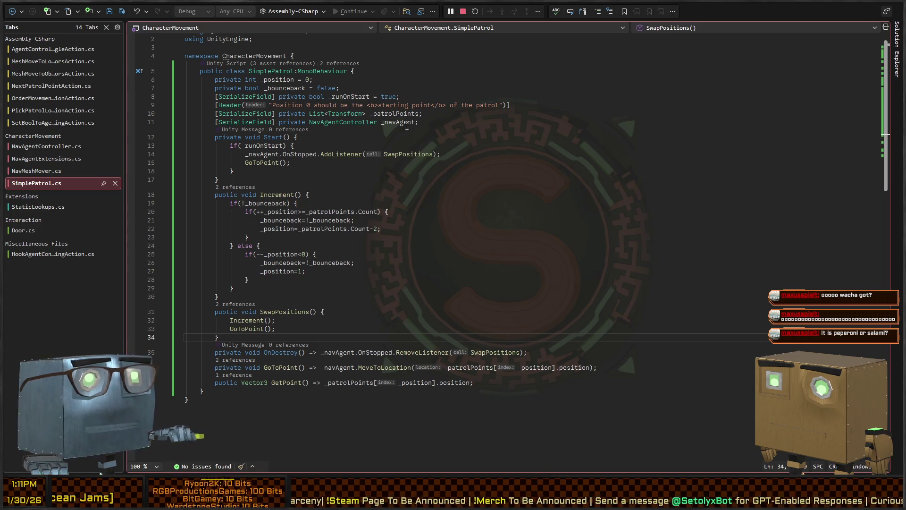
click(340, 181)
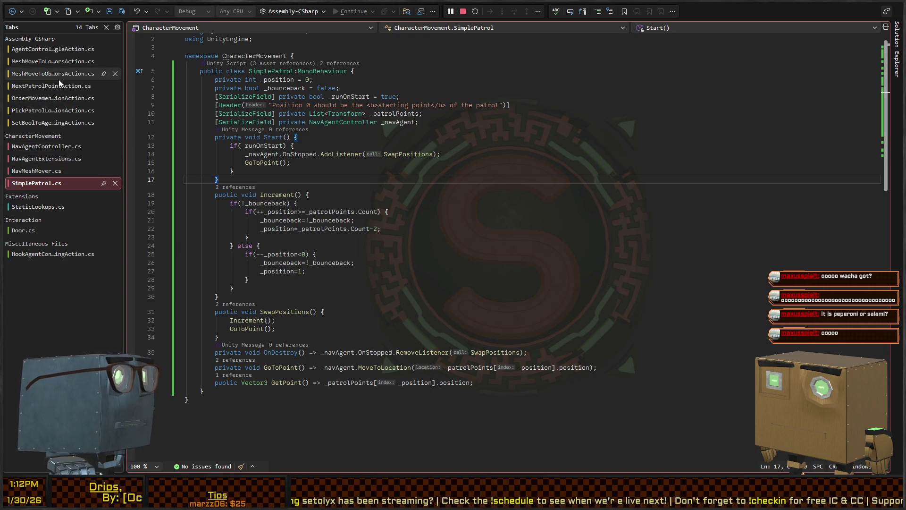
In MeshMoveToLocationWithDoorsAction, go to the FindComponentOnPath definition, then return to Unity's Patrol room
click(51, 65)
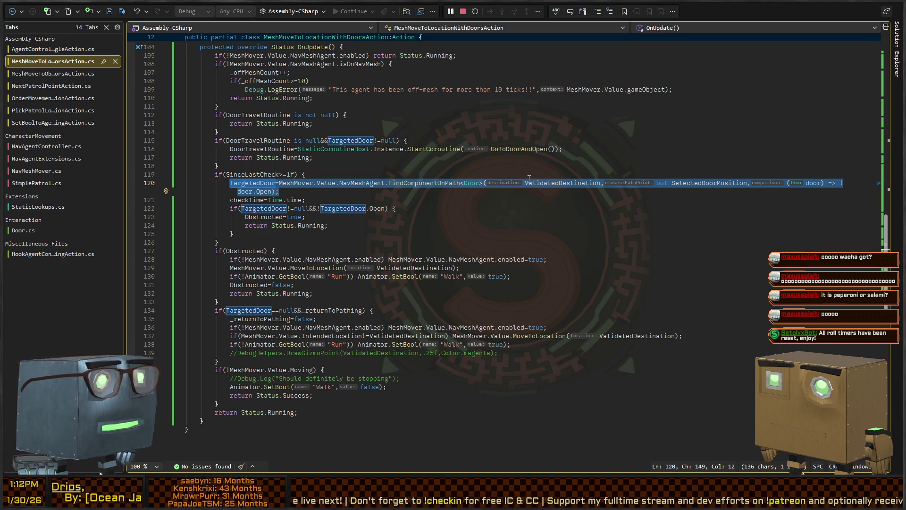
click(547, 183)
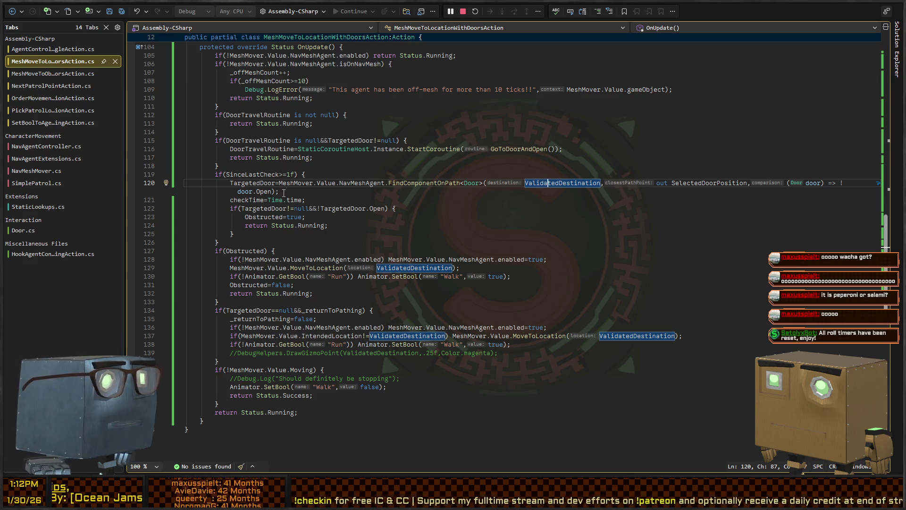
click(351, 182)
click(427, 187)
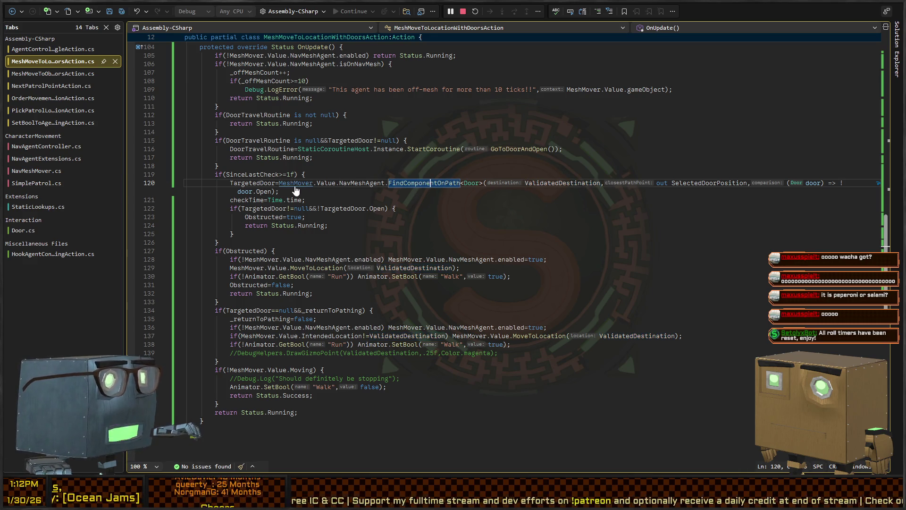
key(F12)
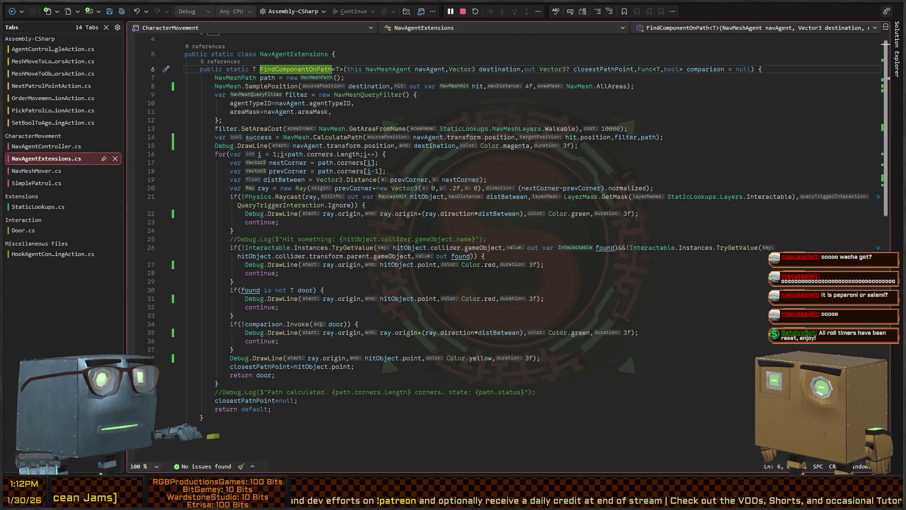
key(alt+Tab)
key(s)
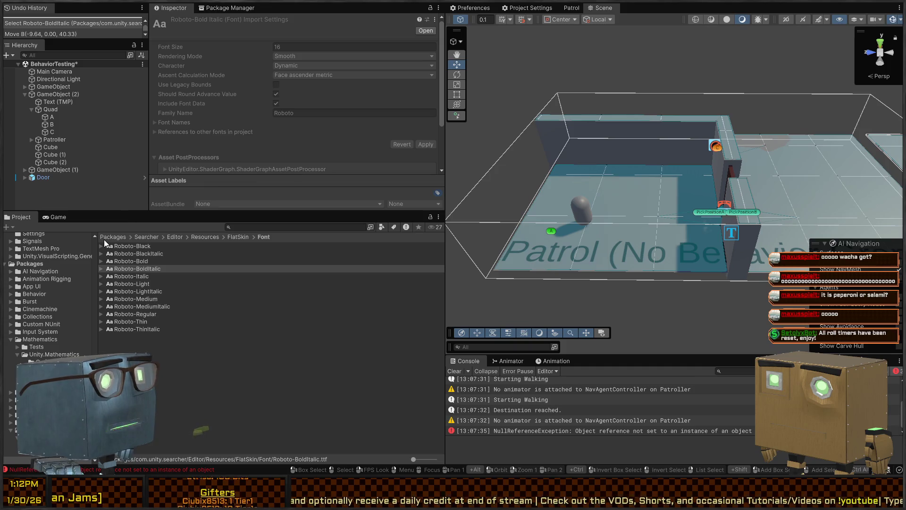
Open the Mission 1 Remake2 scene from Assets/Scenes/Chapters/Prologue
scroll(9, 282, up, 10)
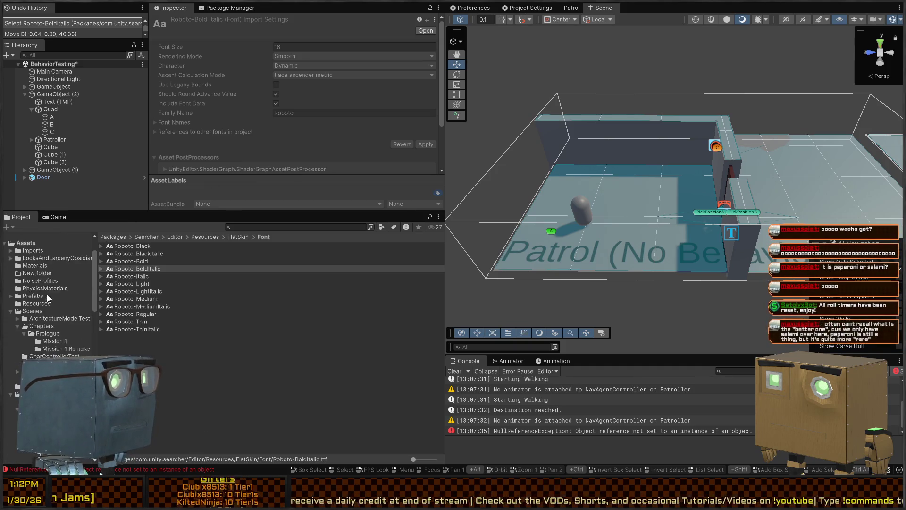
click(43, 251)
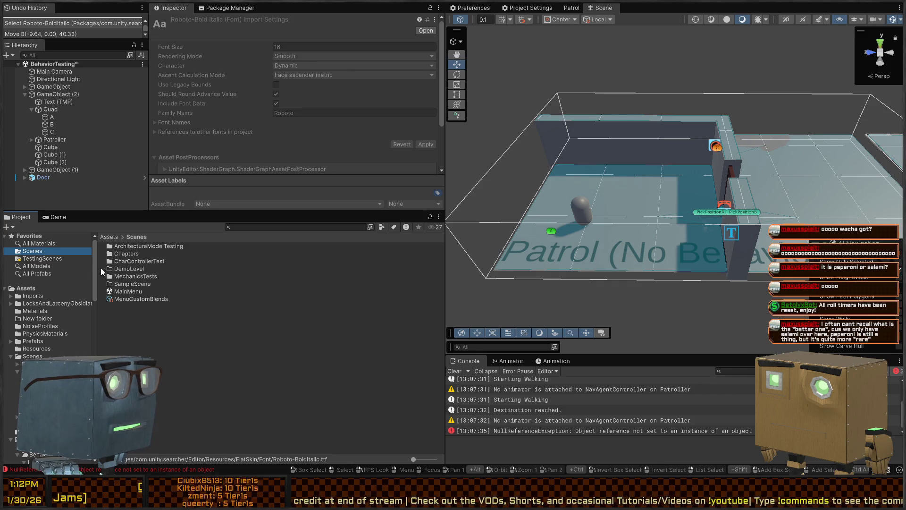
double_click(128, 255)
double_click(135, 244)
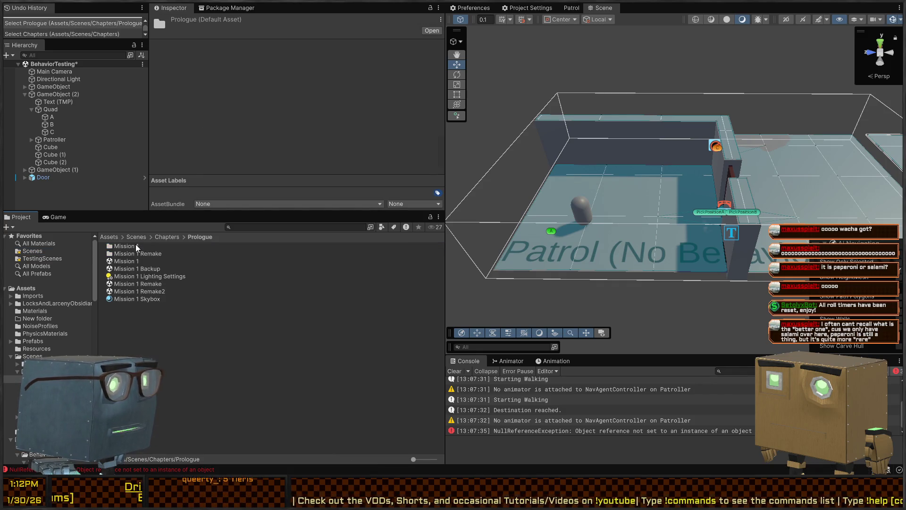
click(134, 292)
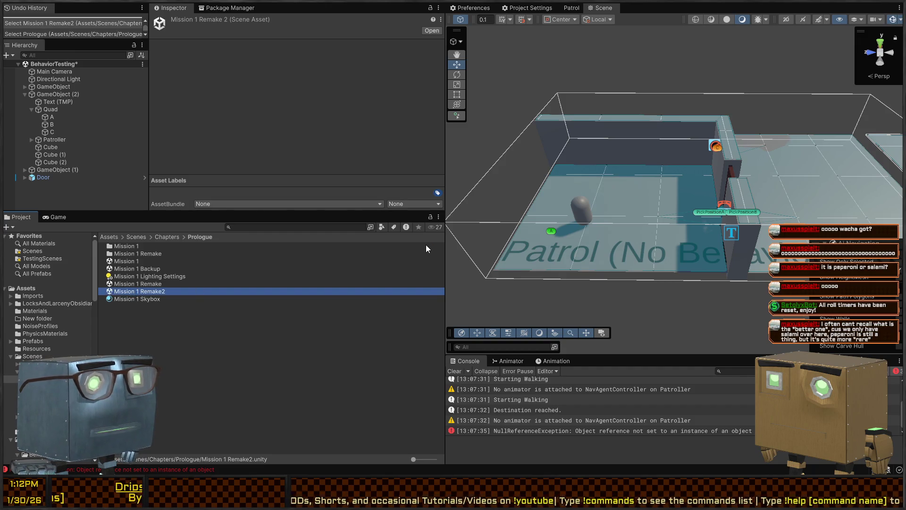
key(Return)
drag(621, 160, 781, 166)
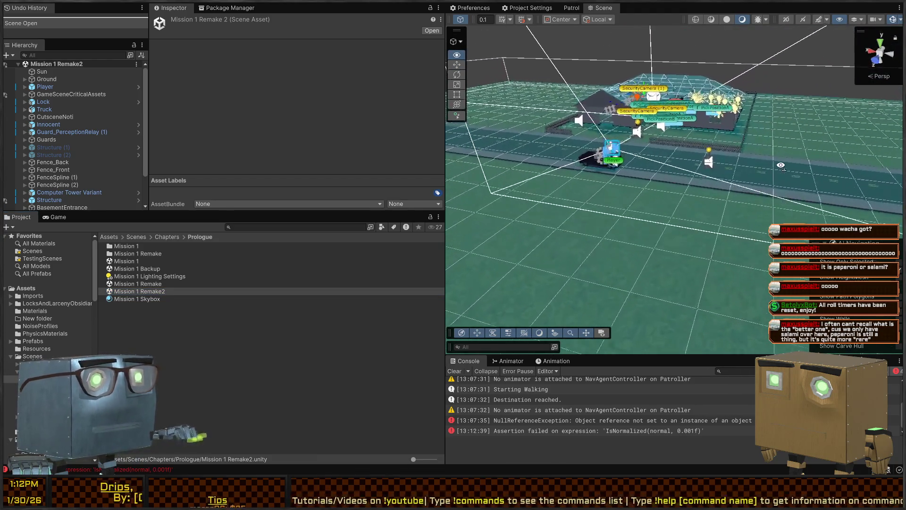
key(w)
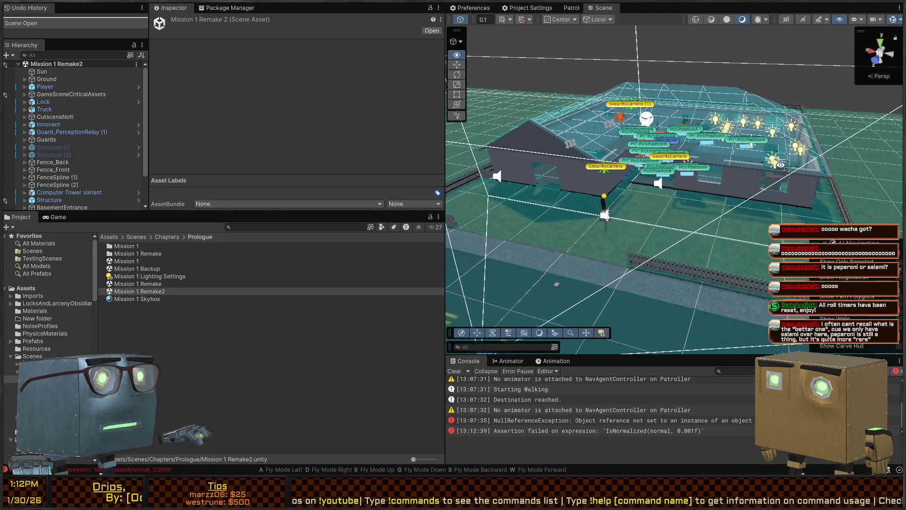
key(d)
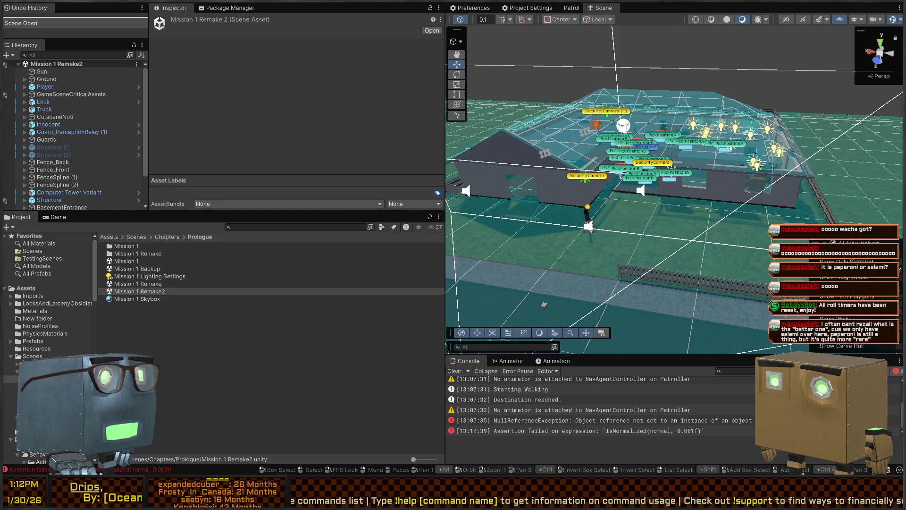
right_click(590, 144)
key(w)
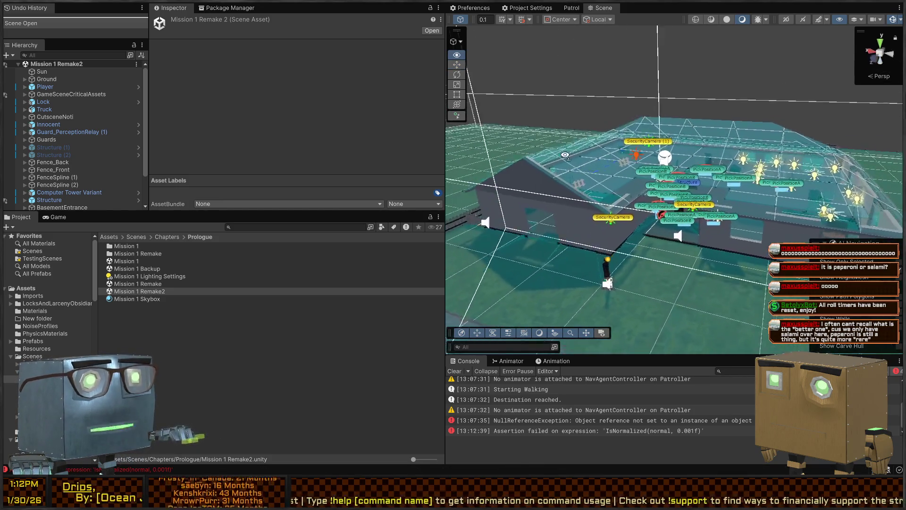
key(w)
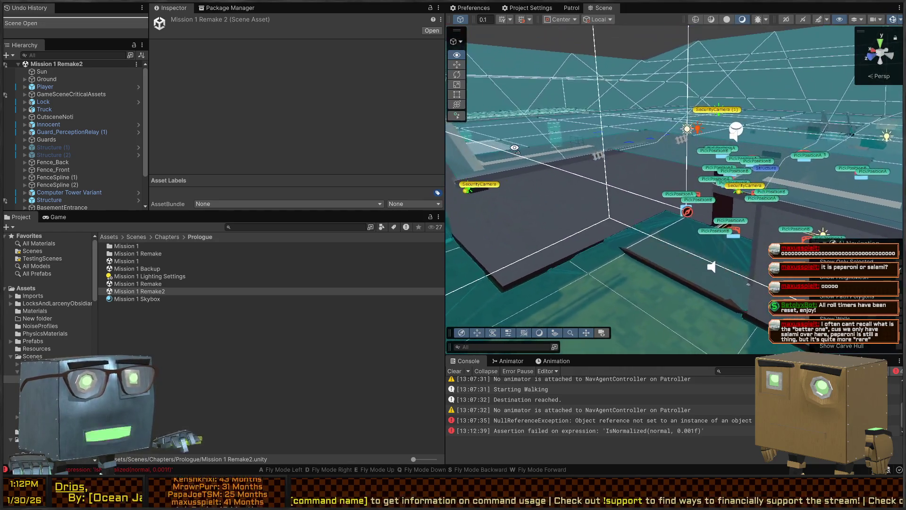
key(w)
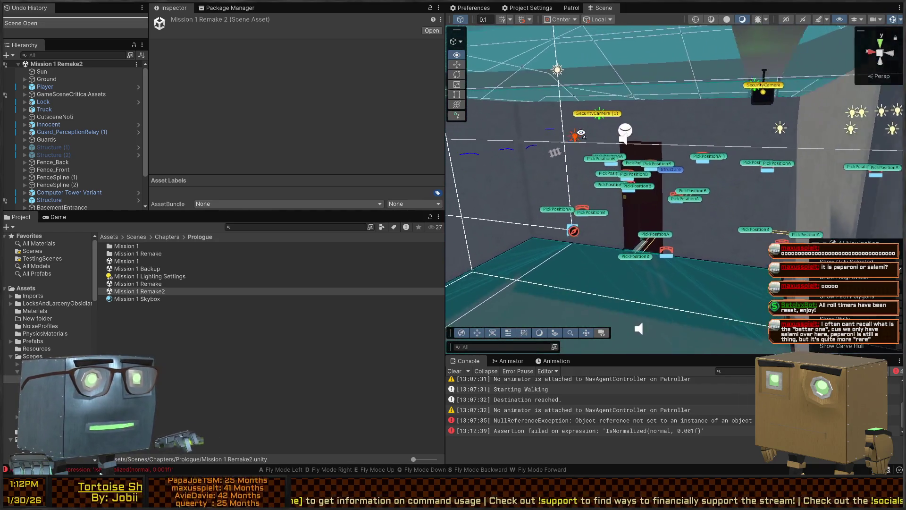
key(w)
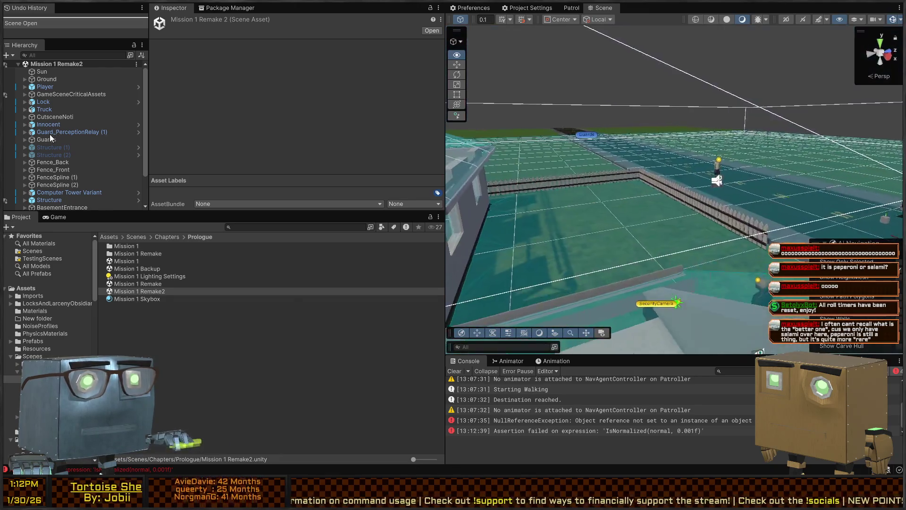
key(w)
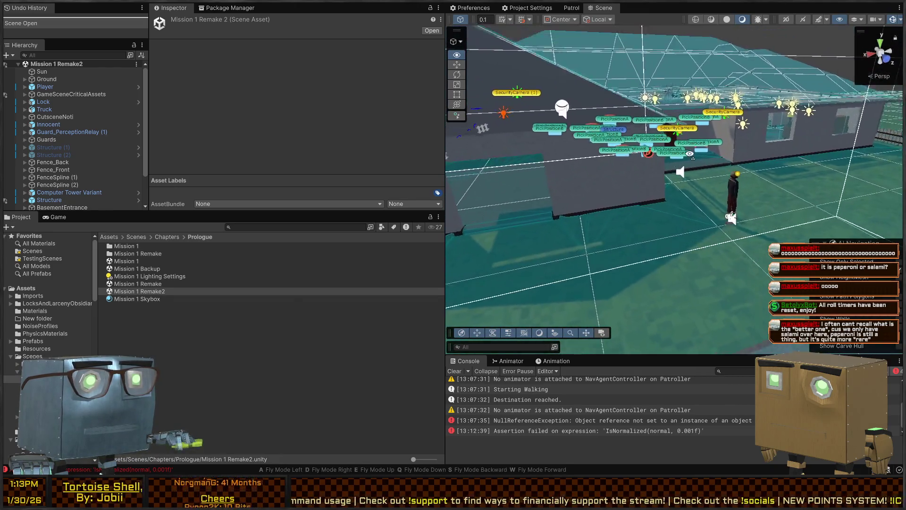
key(w)
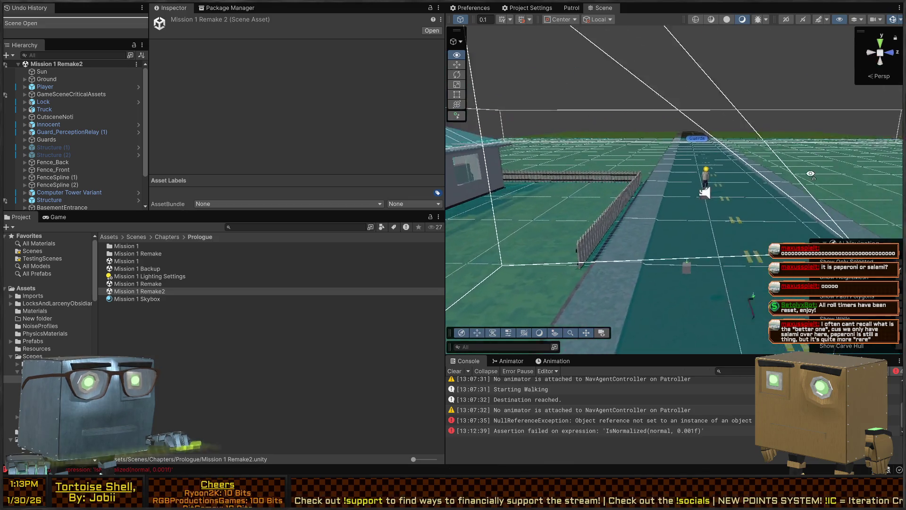
key(w)
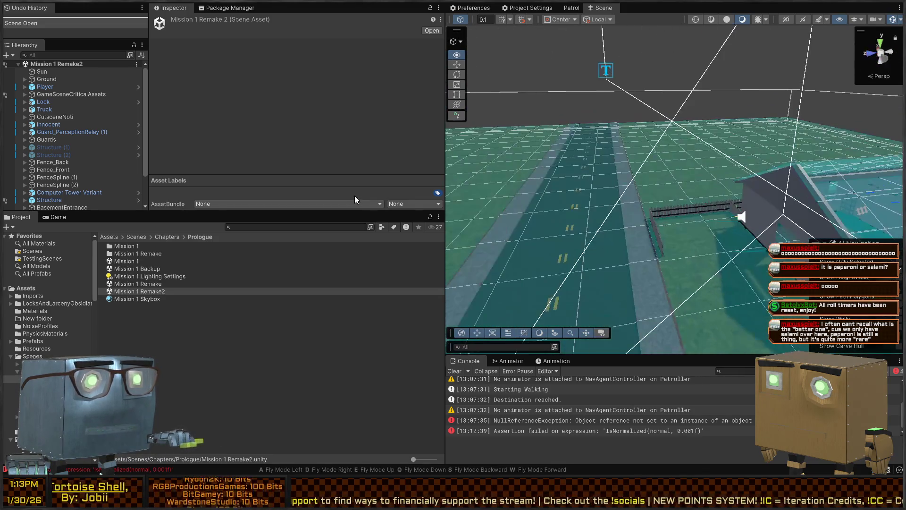
click(60, 139)
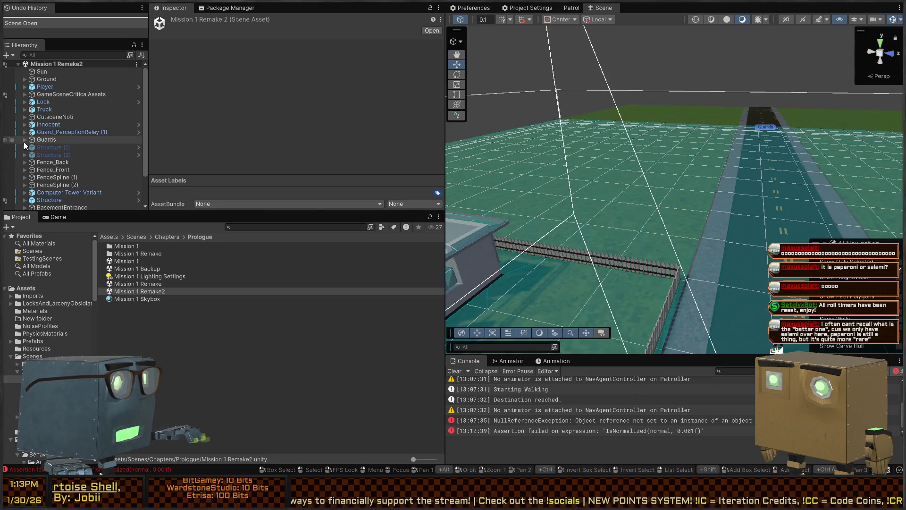
Select Guard_PerceptionRelay Variant (2) and review its Nav Mesh Agent and Behavior Agent settings
click(24, 140)
click(45, 147)
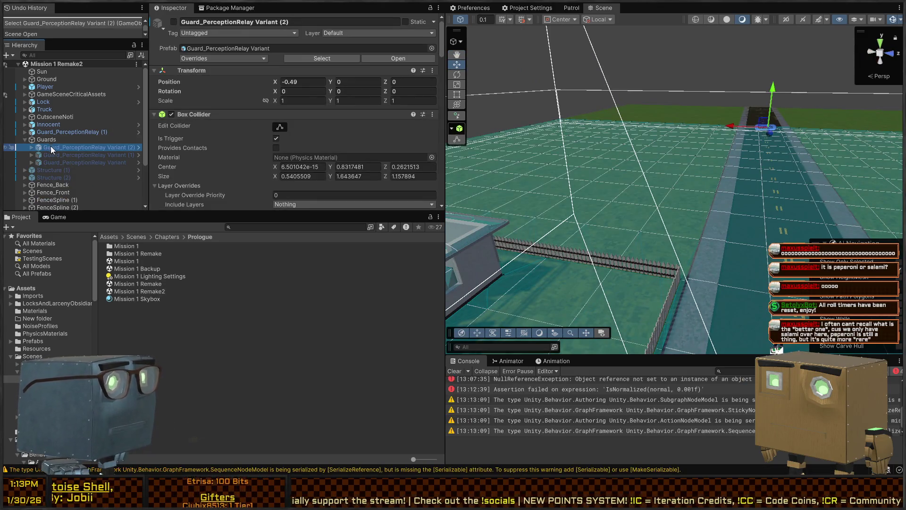
scroll(327, 115, down, 10)
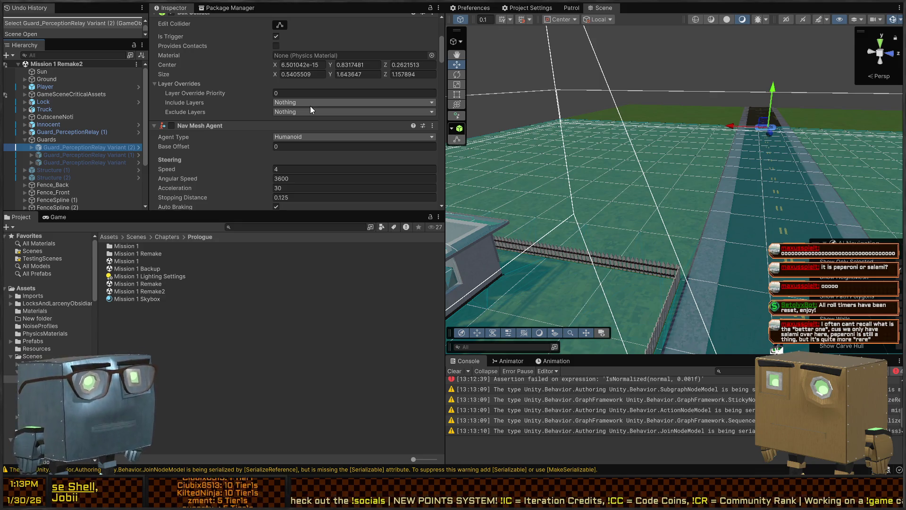
scroll(217, 99, down, 5)
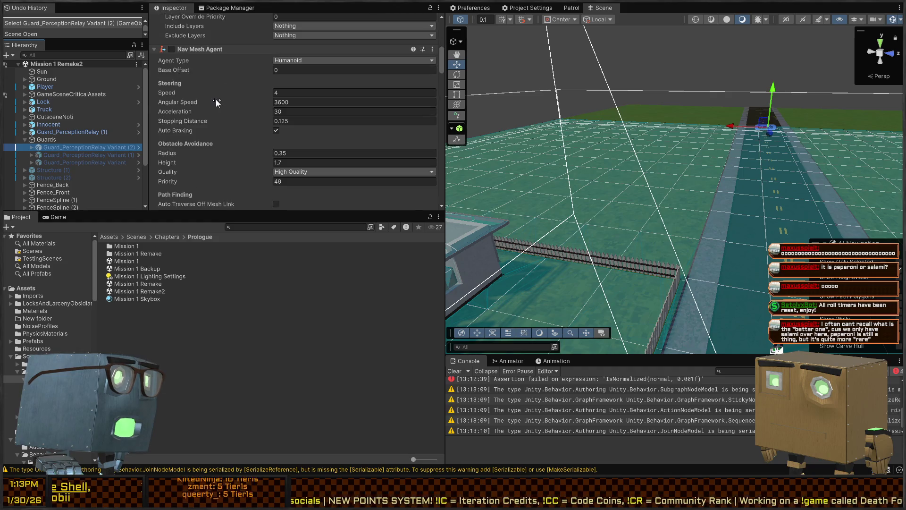
scroll(227, 128, down, 8)
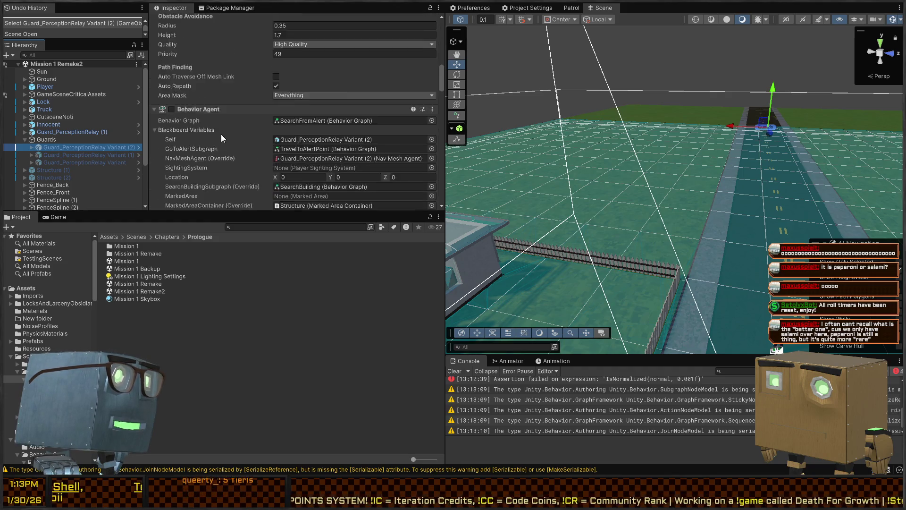
scroll(205, 132, down, 8)
scroll(204, 132, up, 15)
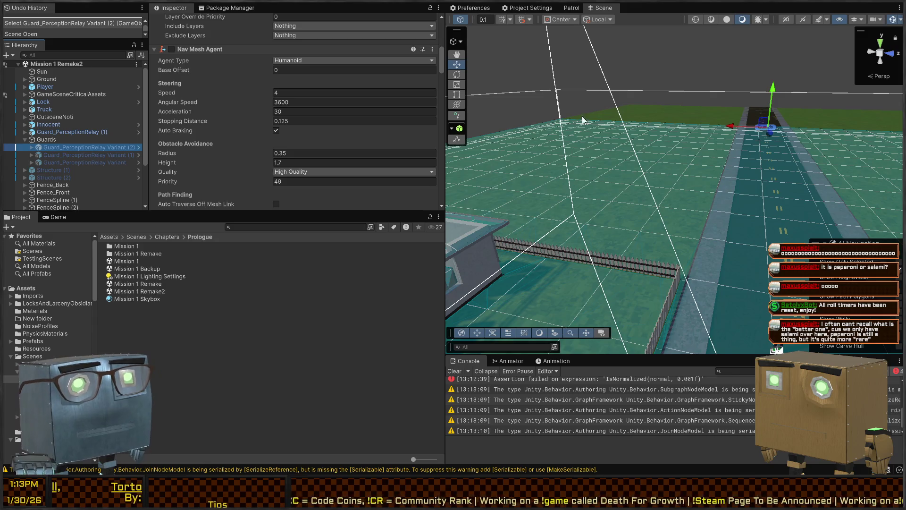
Play the level in a maximized Game view, walking the player to the road until caught
key(ctrl+p)
scroll(429, 122, down, 2)
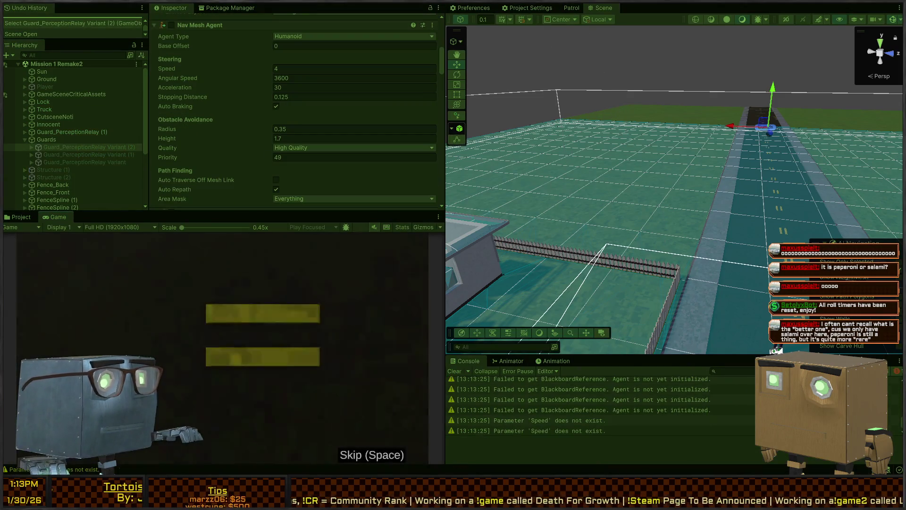
key(w)
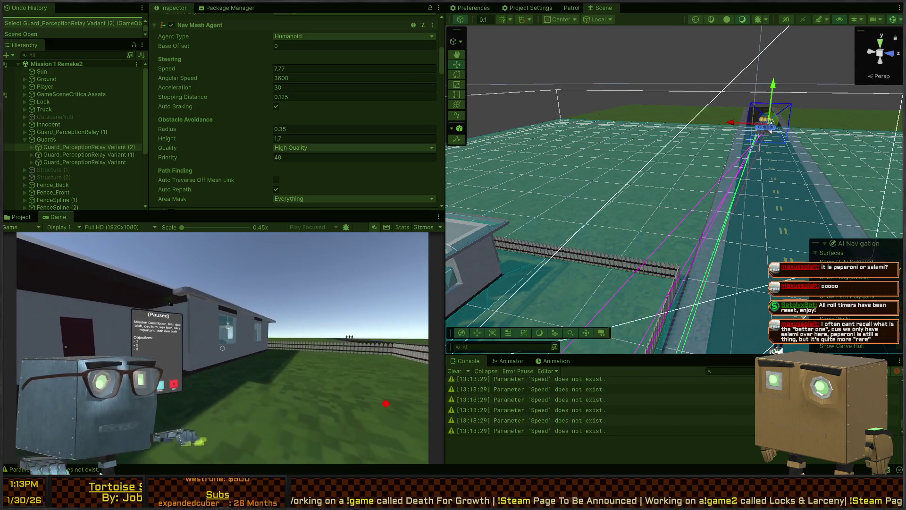
key(w)
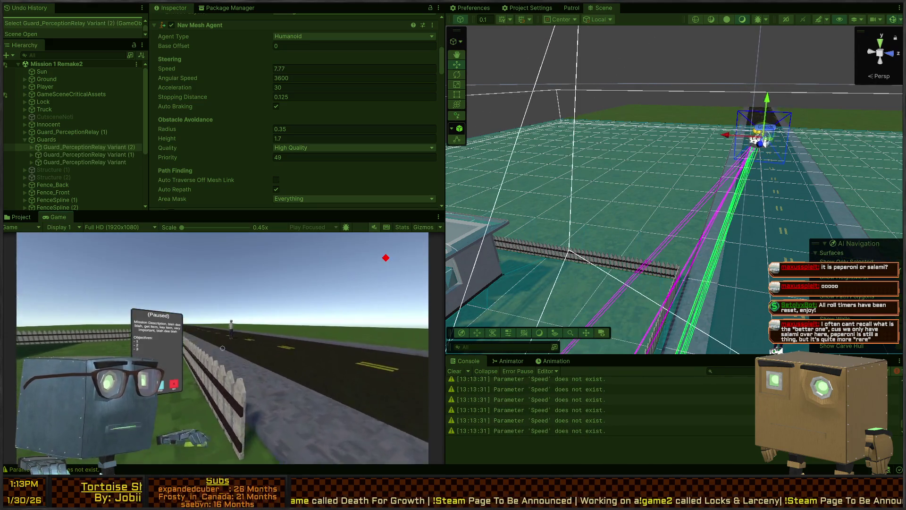
key(shift+space)
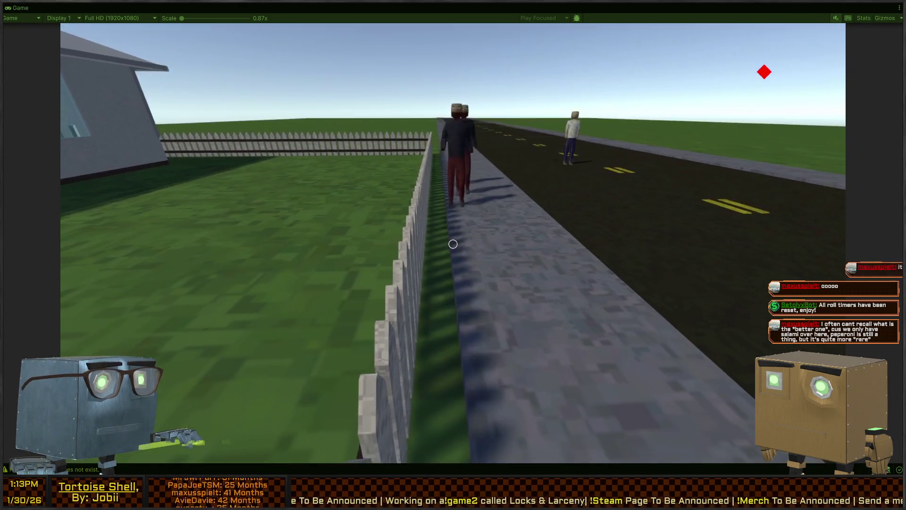
key(e)
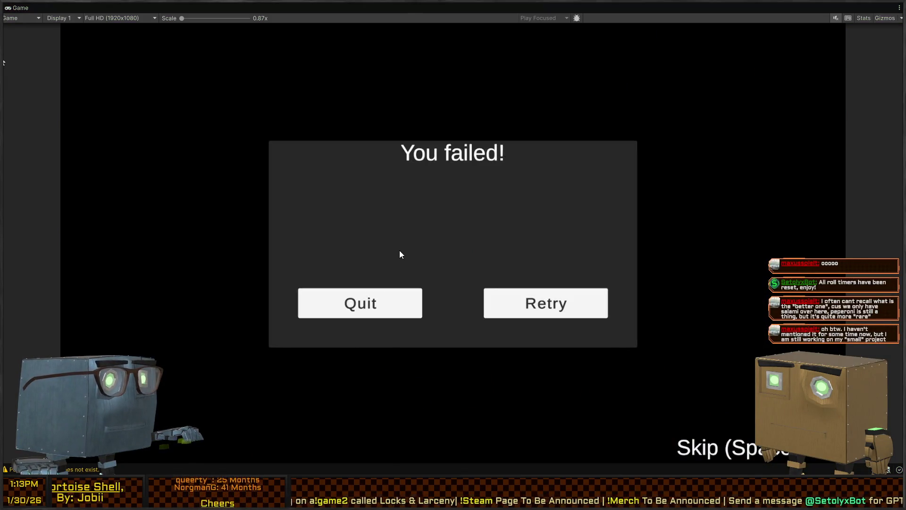
key(ctrl+p)
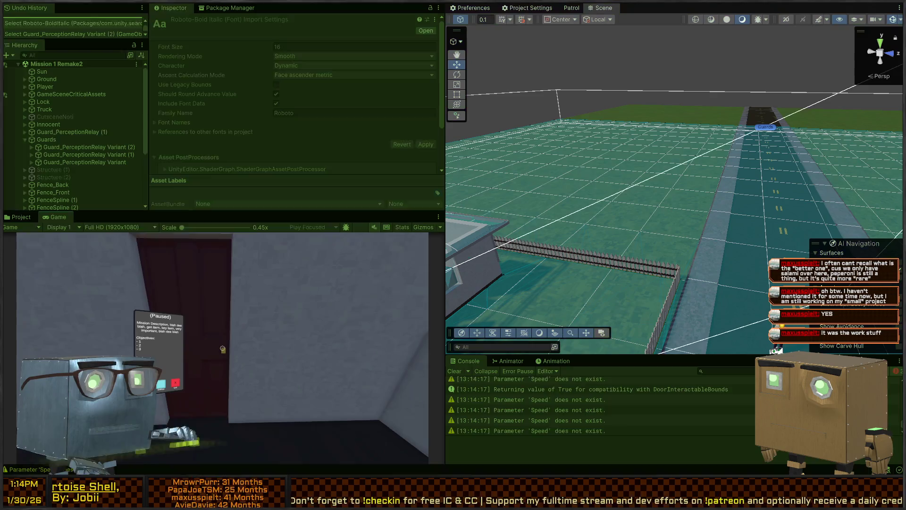
Stop Play and select Guard_PerceptionRelay (1) near the security camera in the Scene view
key(ctrl+p)
mouse_move(774, 149)
mouse_down()
mouse_move(563, 192)
mouse_move(693, 188)
mouse_move(680, 176)
mouse_move(682, 250)
mouse_up()
click(693, 188)
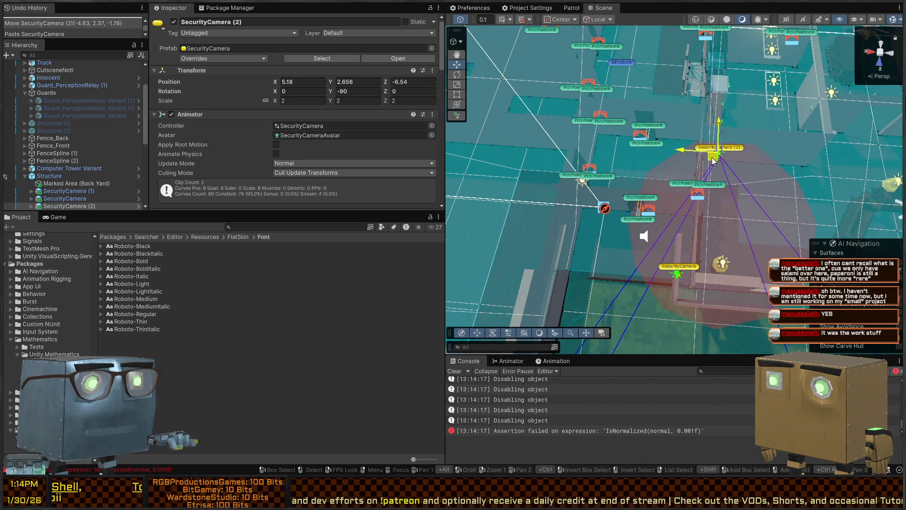
mouse_move(777, 157)
mouse_down()
mouse_move(636, 108)
mouse_move(661, 63)
mouse_move(657, 15)
mouse_move(626, 24)
mouse_move(463, 126)
mouse_move(568, 148)
mouse_up()
click(568, 148)
scroll(569, 148, down, 5)
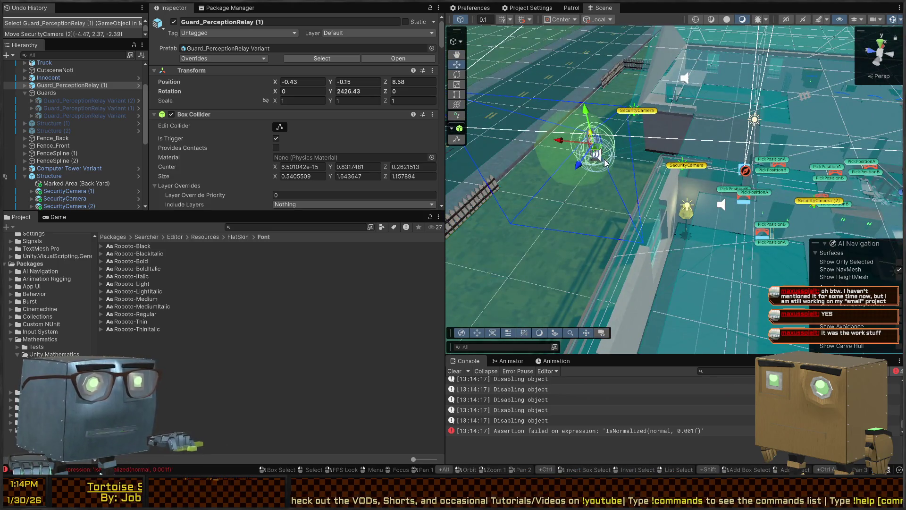
Hide the NavMesh overlay, move the guard to (-6.02, 0.01, -0.86) in the house room, and replay
click(898, 271)
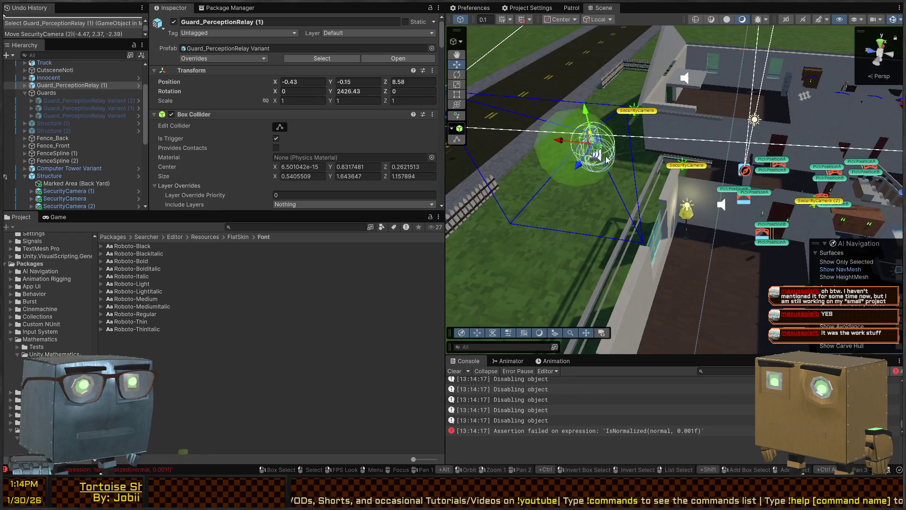
drag(597, 152, 751, 253)
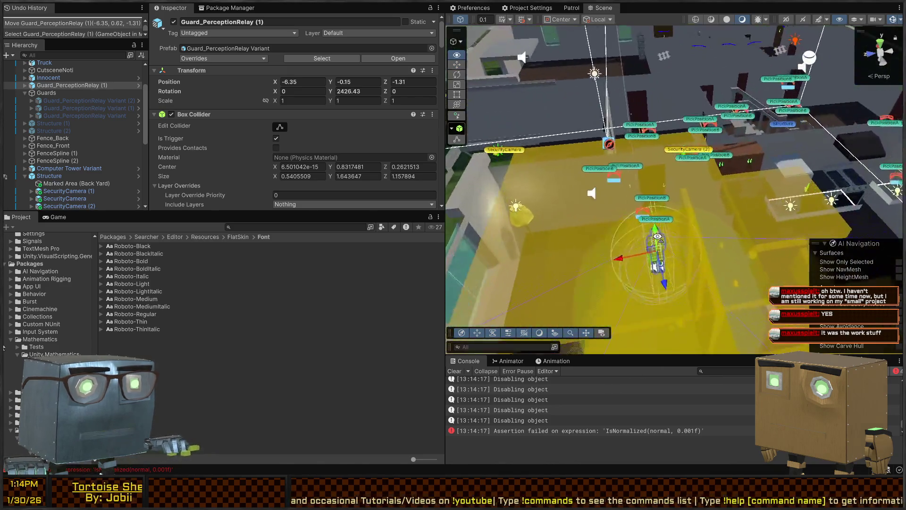
mouse_move(634, 191)
mouse_down()
mouse_move(649, 182)
mouse_move(654, 193)
mouse_up()
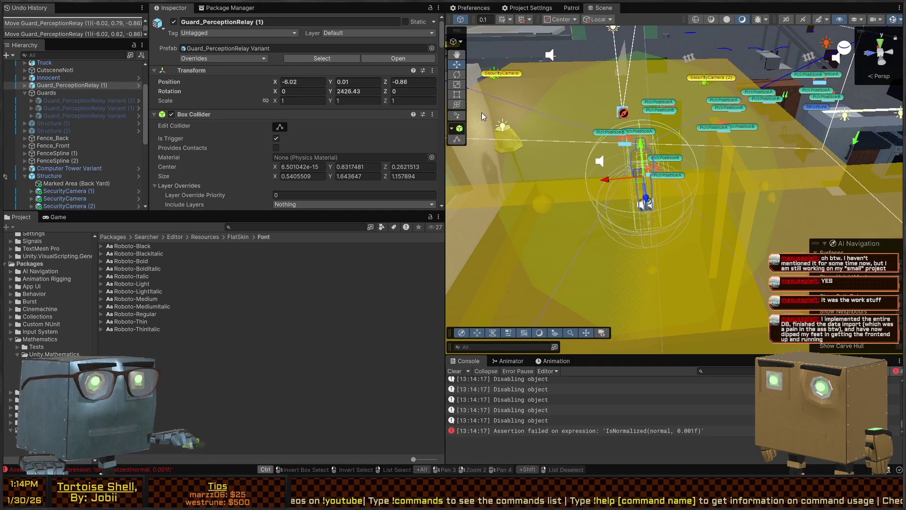
right_click(674, 105)
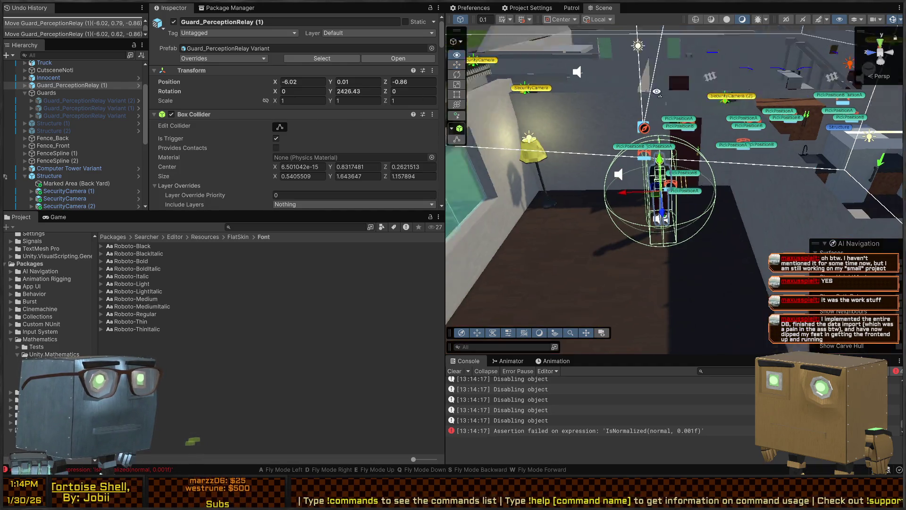
click(523, 155)
key(ctrl+p)
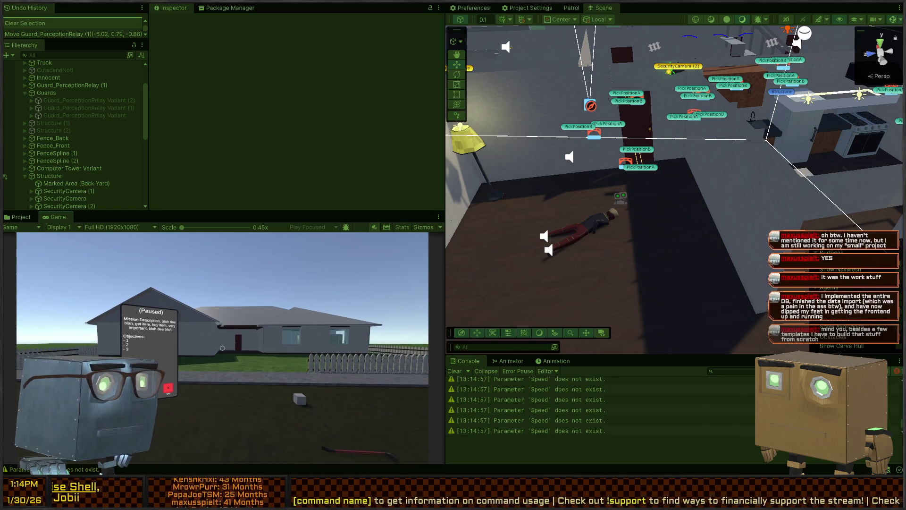
Stop Play, move Guard_PerceptionRelay (1) to (-8.085, 0.01, 0.363), and start the game again
key(ctrl+p)
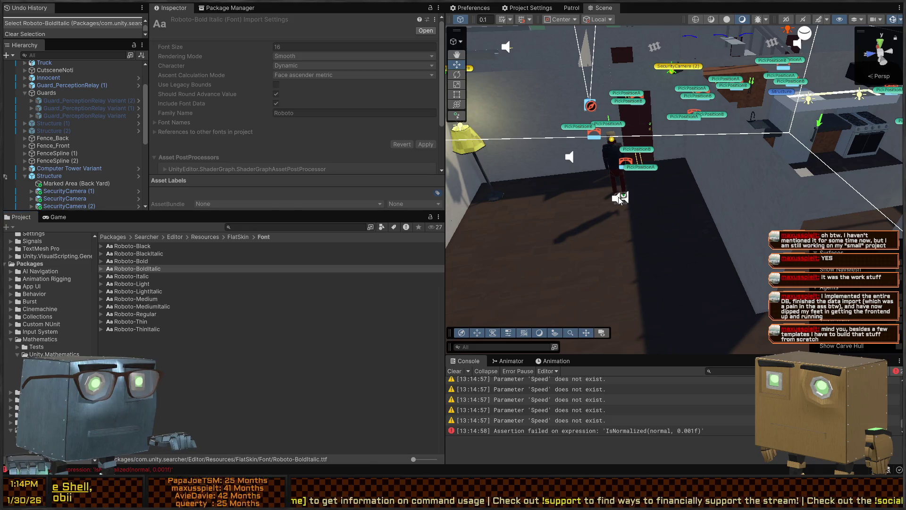
click(619, 198)
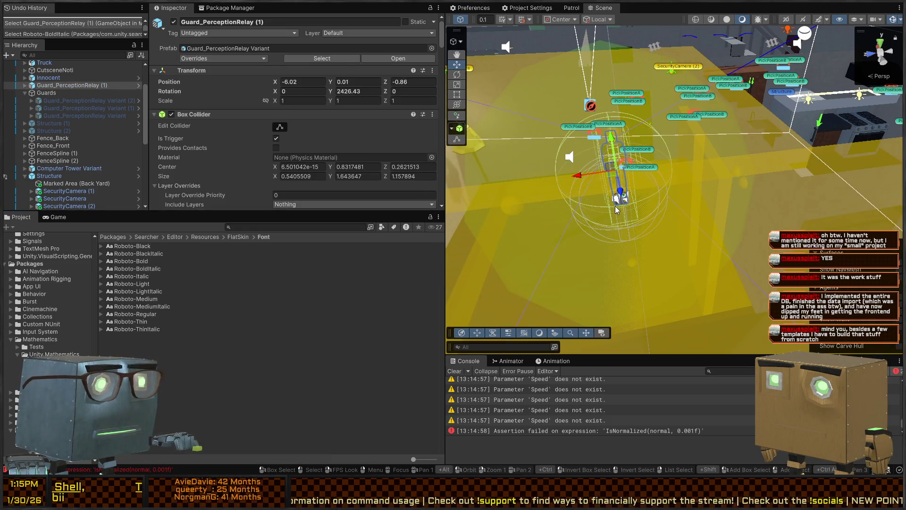
drag(610, 178, 542, 263)
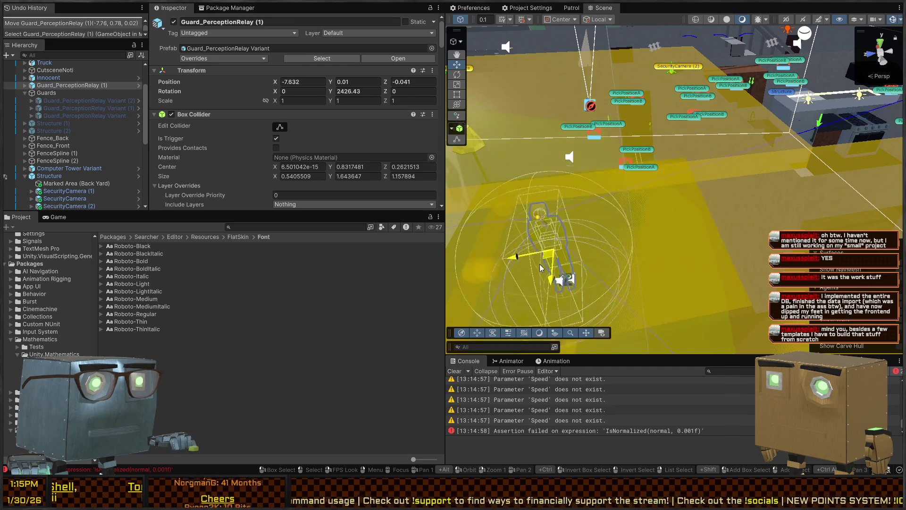
key(ctrl+p)
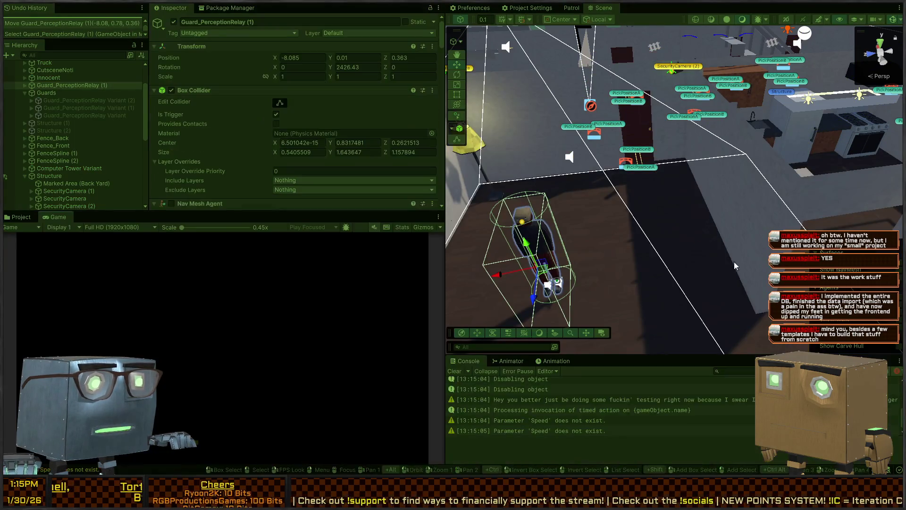
Skip the cutscene, walk through the house door, shut it, and approach the guard
key(space)
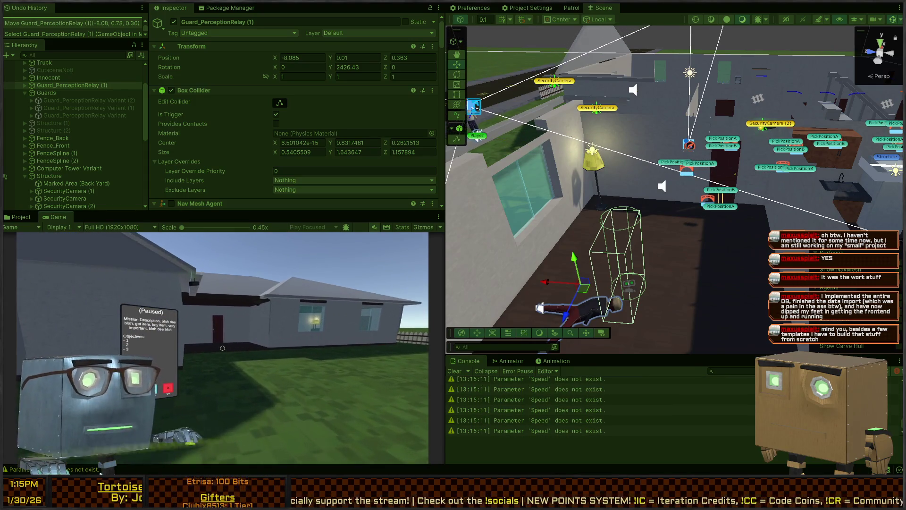
key(w)
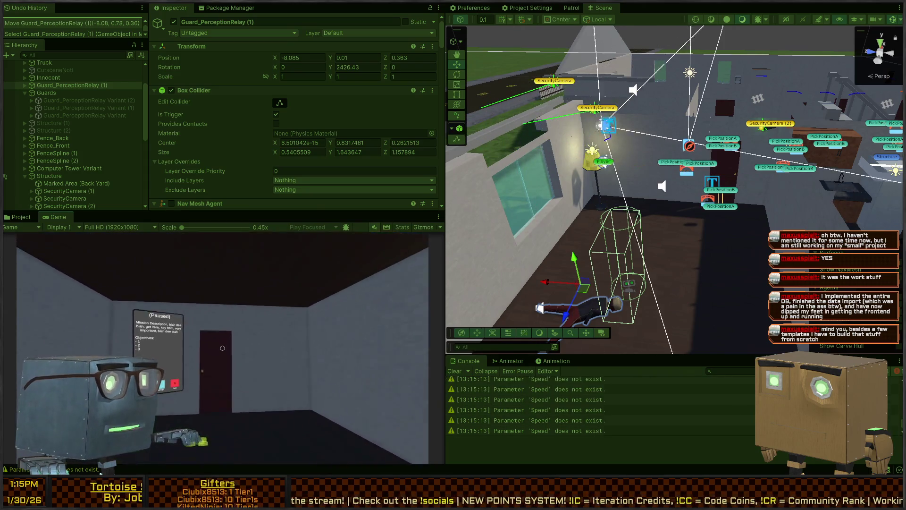
key(s)
key(w)
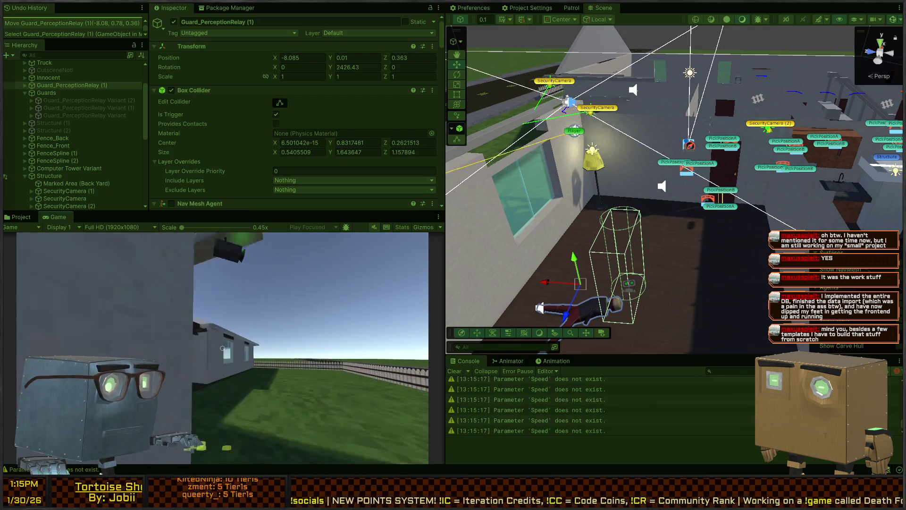
key(w)
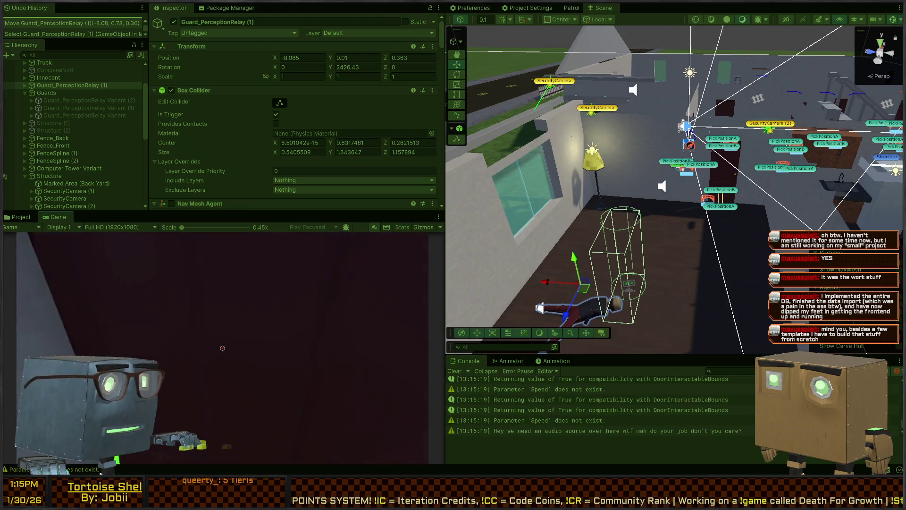
key(w)
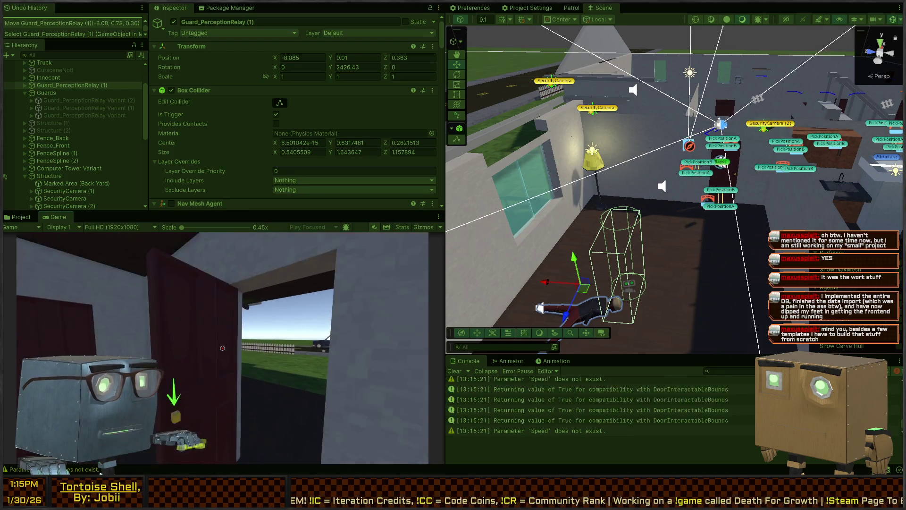
key(f)
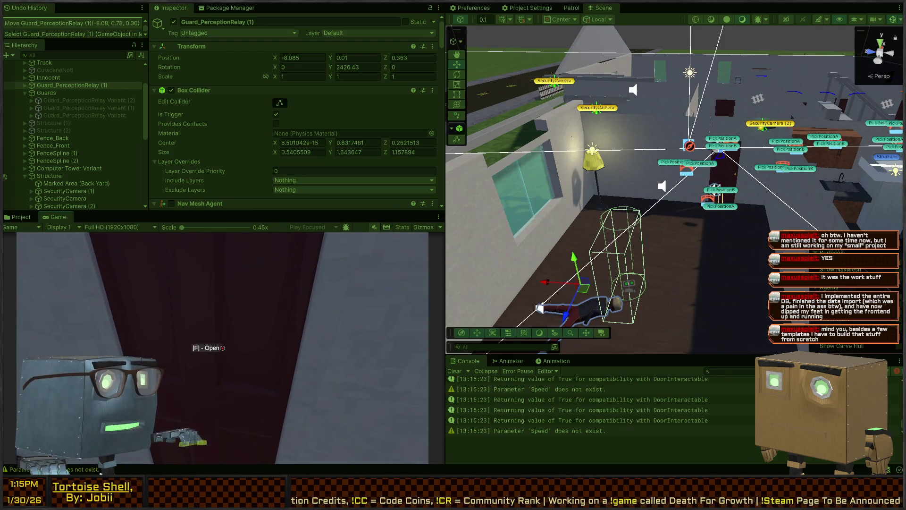
key(w)
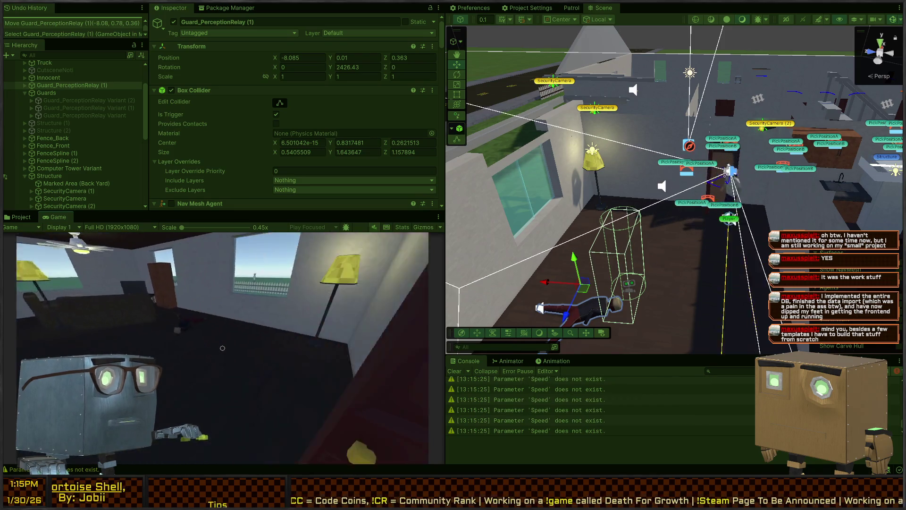
key(w)
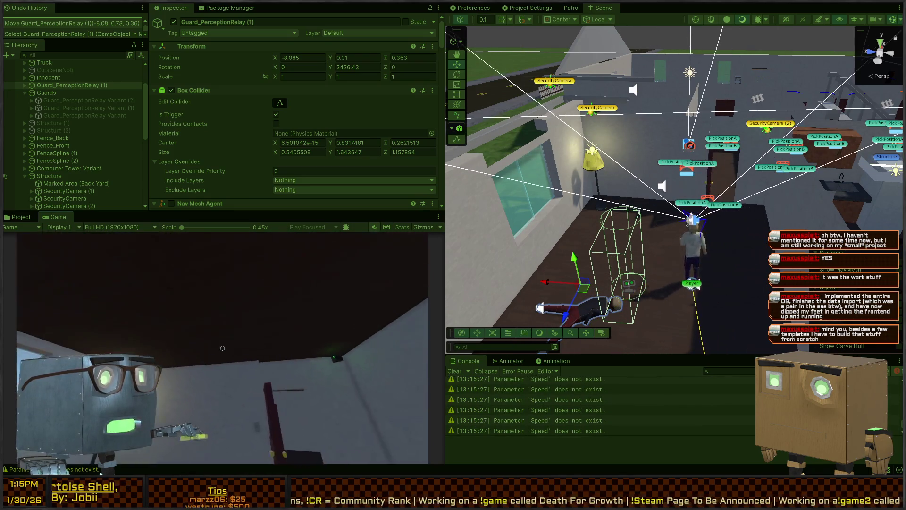
key(w)
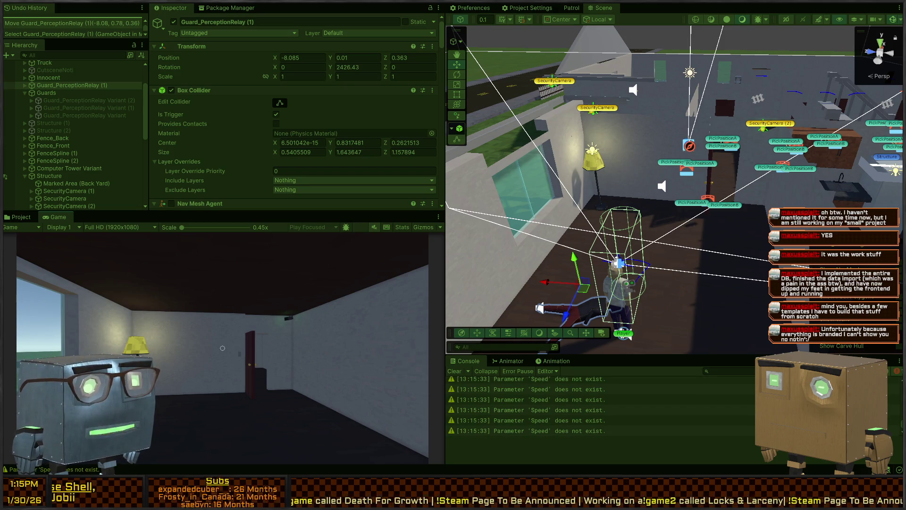
key(Escape)
Stop Play and delete SecurityCamera (2) from the level
key(ctrl+p)
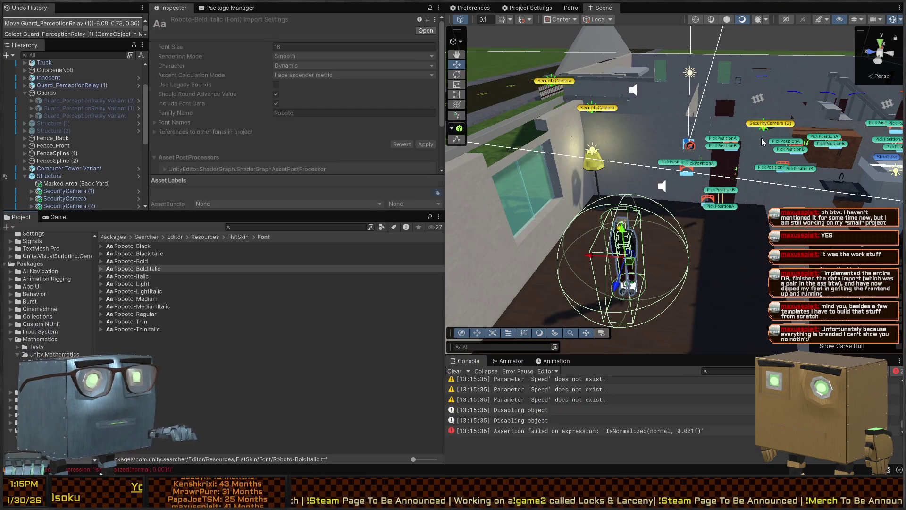
click(774, 125)
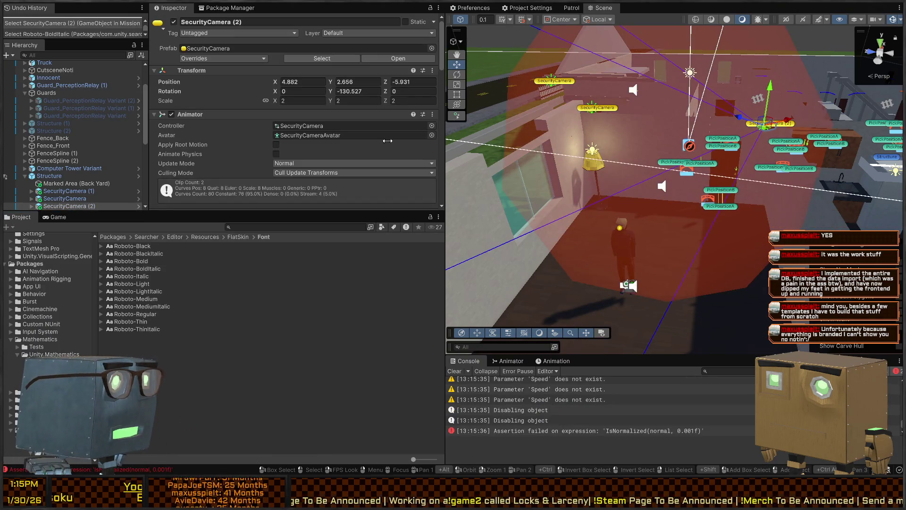
key(Delete)
Reposition Guard_PerceptionRelay (1) inside the house
click(623, 254)
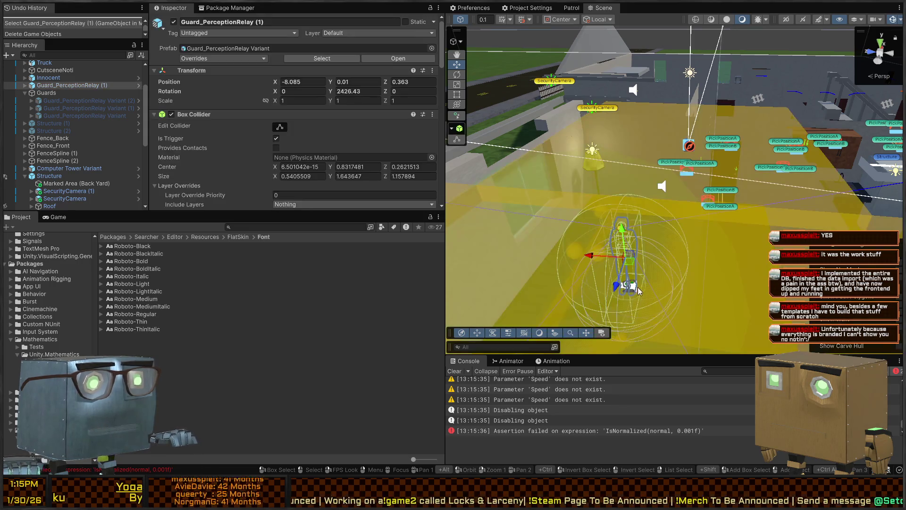
drag(630, 263, 540, 154)
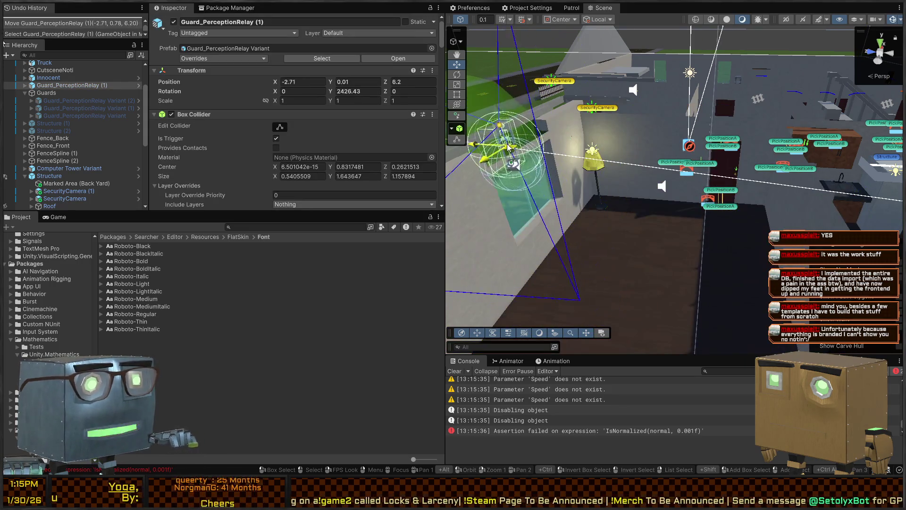
key(f)
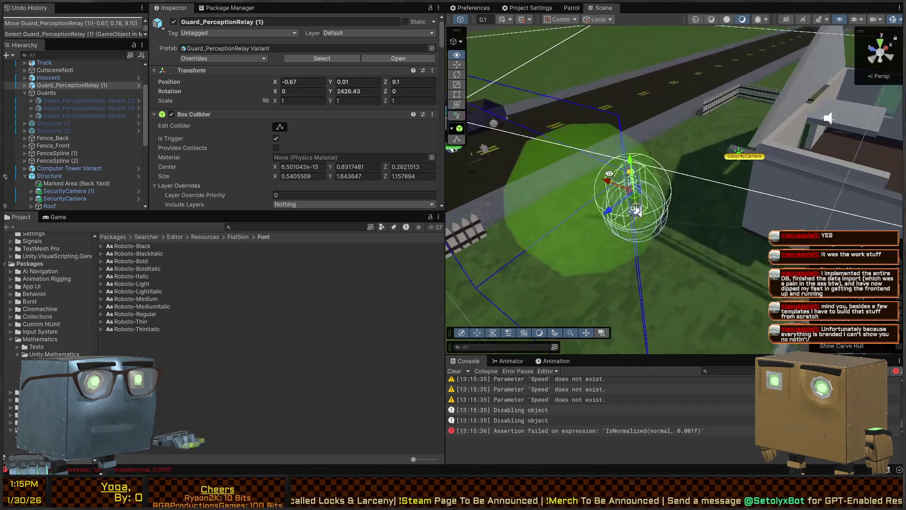
mouse_move(628, 160)
mouse_down()
mouse_move(670, 190)
mouse_move(749, 119)
mouse_up()
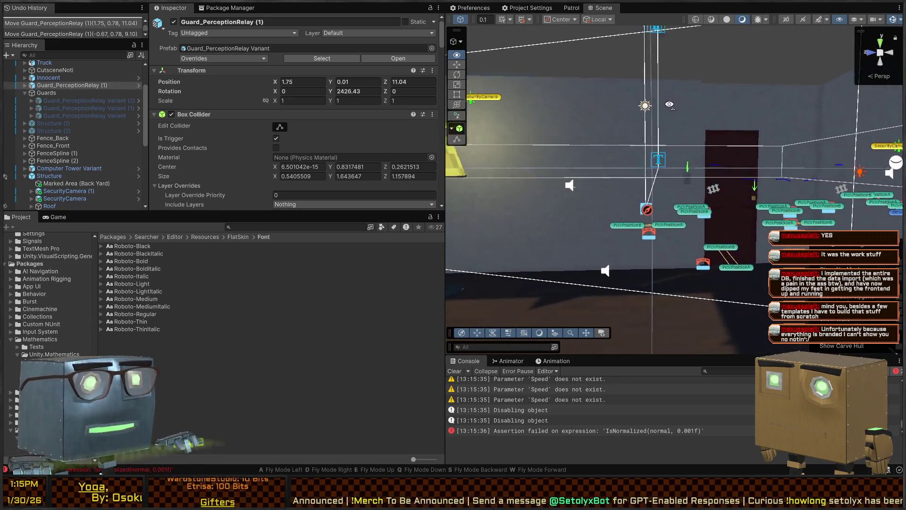
key(f)
mouse_move(571, 144)
mouse_down()
mouse_move(243, 149)
mouse_move(251, 178)
mouse_move(288, 201)
mouse_up()
mouse_move(641, 149)
mouse_down()
mouse_move(559, 144)
mouse_move(546, 154)
mouse_move(743, 150)
mouse_move(637, 149)
mouse_up()
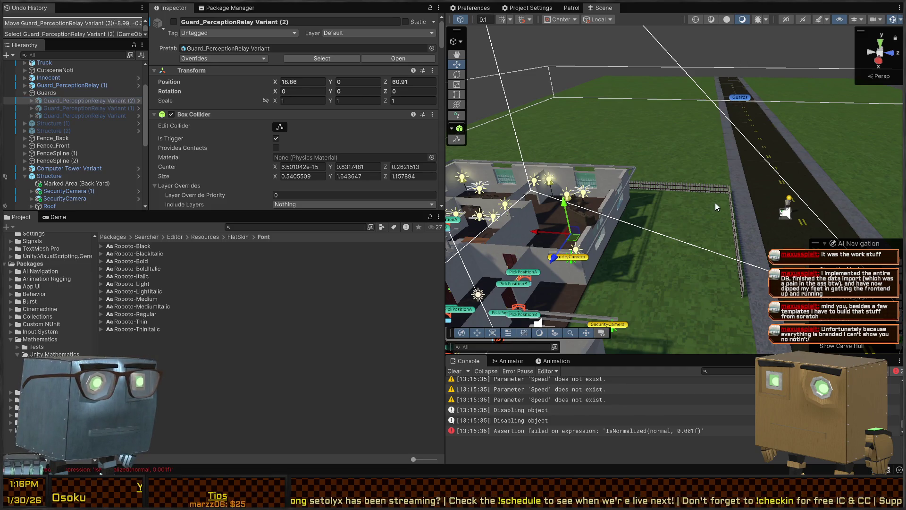
Deactivate Guard_PerceptionRelay Variant (2), then test-run the level while flying over the house
key(alt+shift+a)
drag(706, 207, 638, 220)
key(ctrl+p)
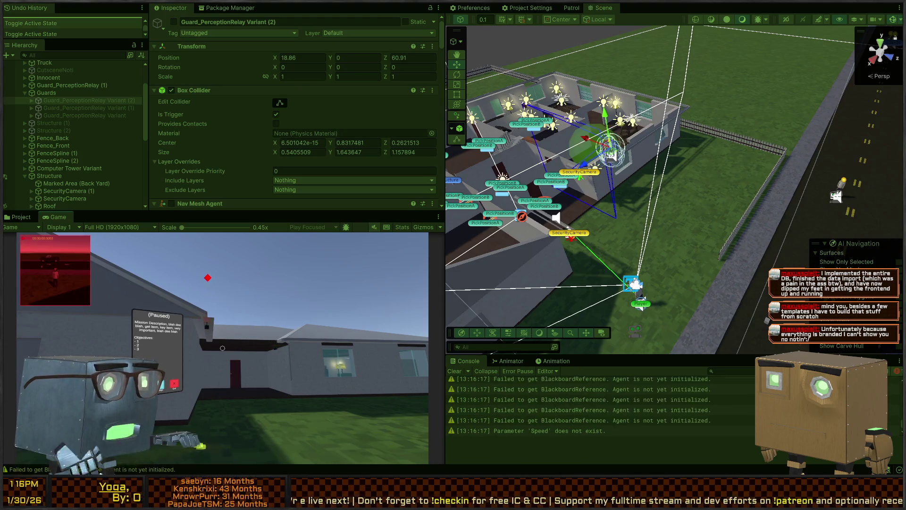
key(Left)
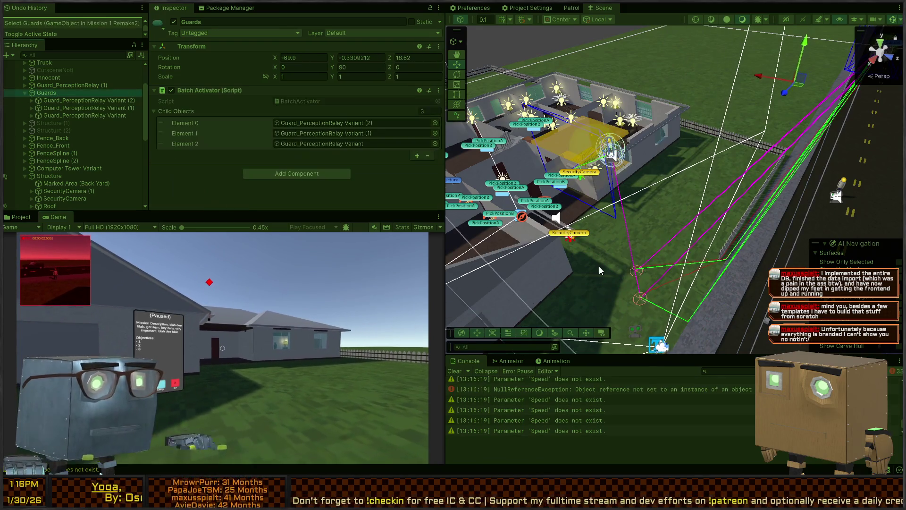
key(w)
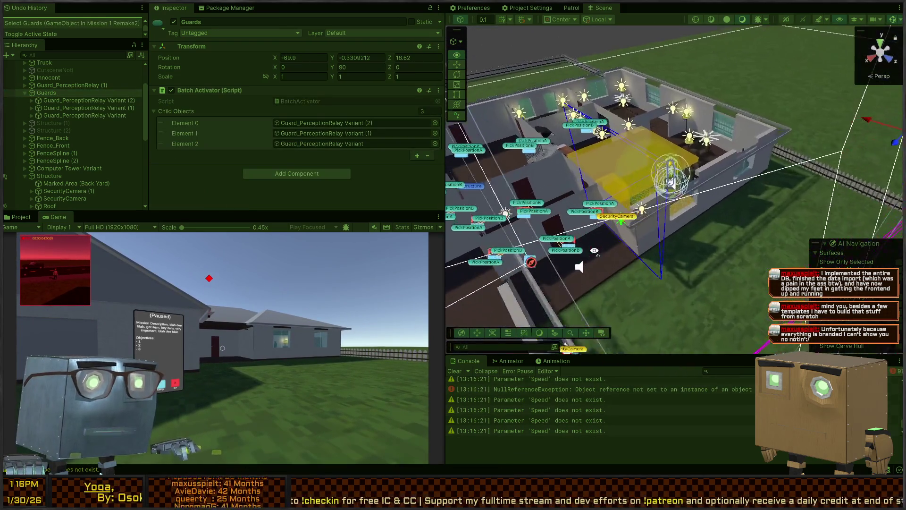
mouse_move(464, 242)
mouse_down()
mouse_move(283, 236)
mouse_move(559, 172)
mouse_up()
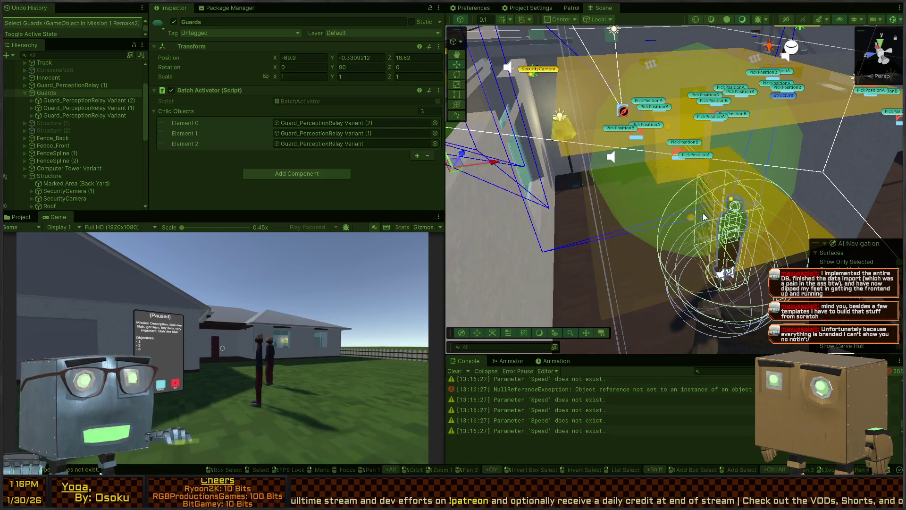
mouse_move(715, 197)
mouse_down()
mouse_move(678, 196)
mouse_move(793, 179)
mouse_up()
key(ctrl+p)
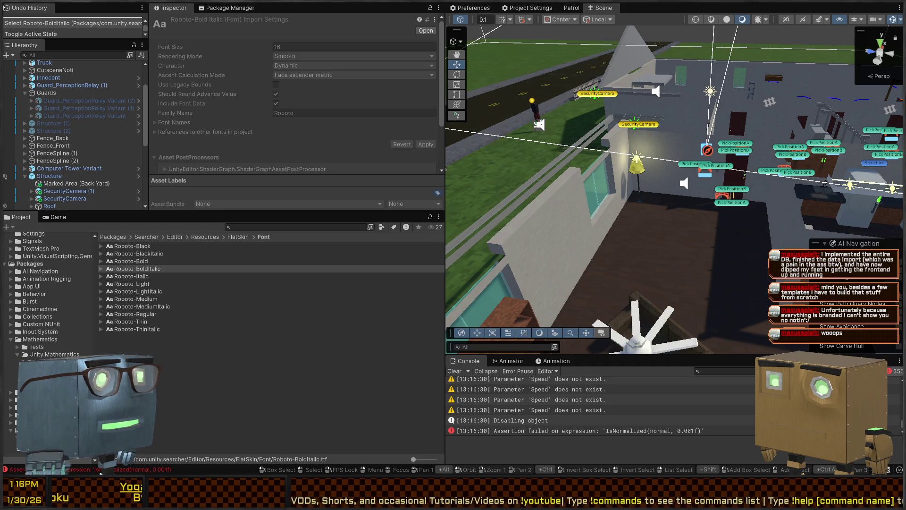
Show the Package Manager's Updates list with Behavior 1.0.13 and Unity Version Control 2.11.2 beside External Tools
click(528, 8)
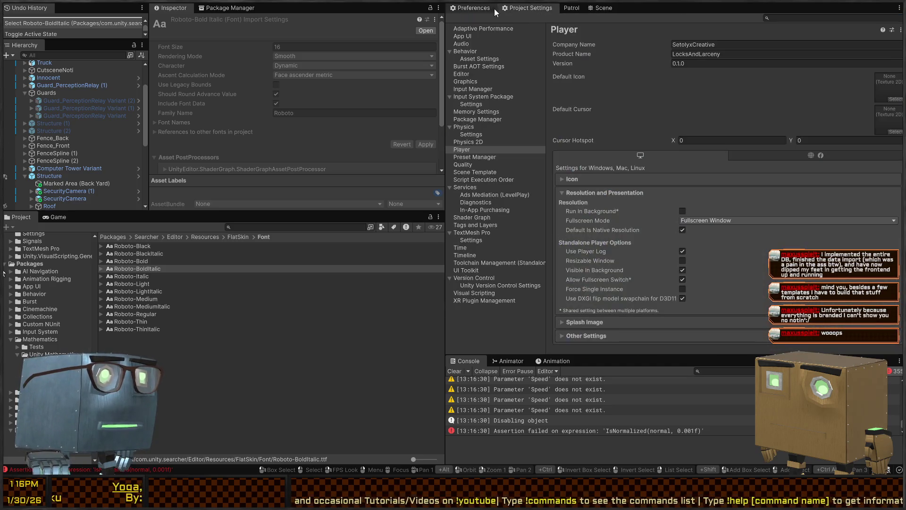
click(471, 8)
click(230, 8)
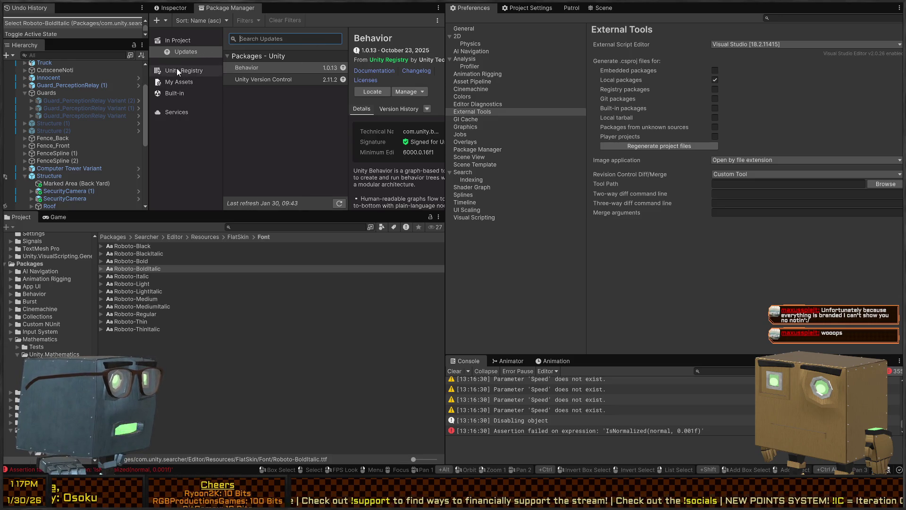
List the In Project packages, select AI Navigation and widen the package details panel
click(177, 38)
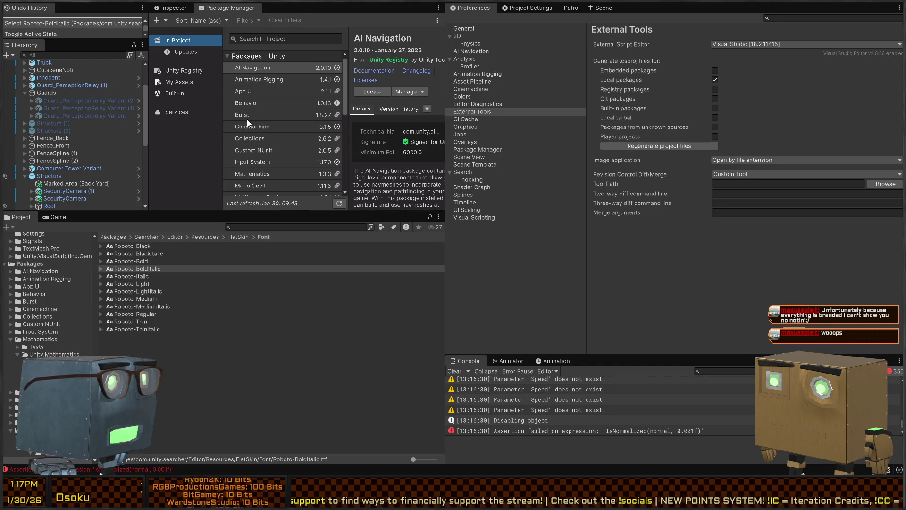
scroll(273, 135, down, 10)
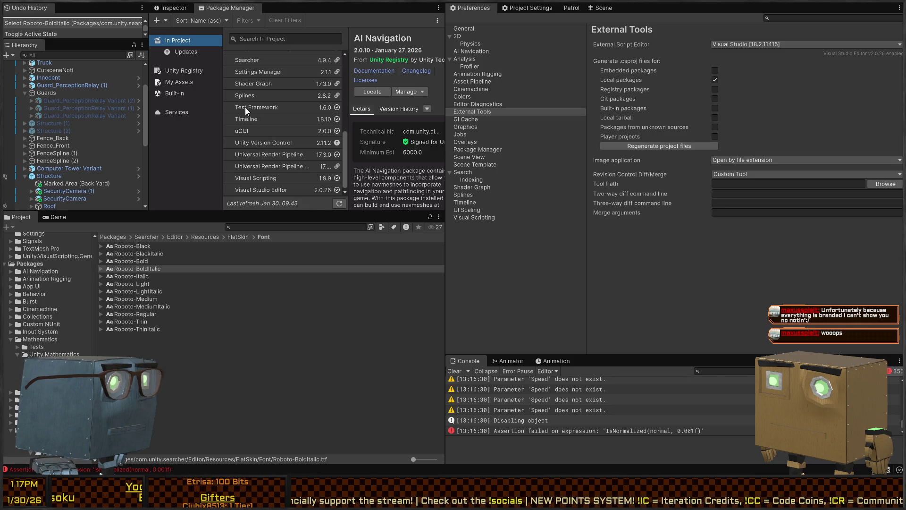
scroll(260, 106, up, 10)
click(273, 68)
drag(445, 73, 564, 75)
Install AI Navigation 2.0.9 from its other versions in Version History, then view its package manifest
click(426, 101)
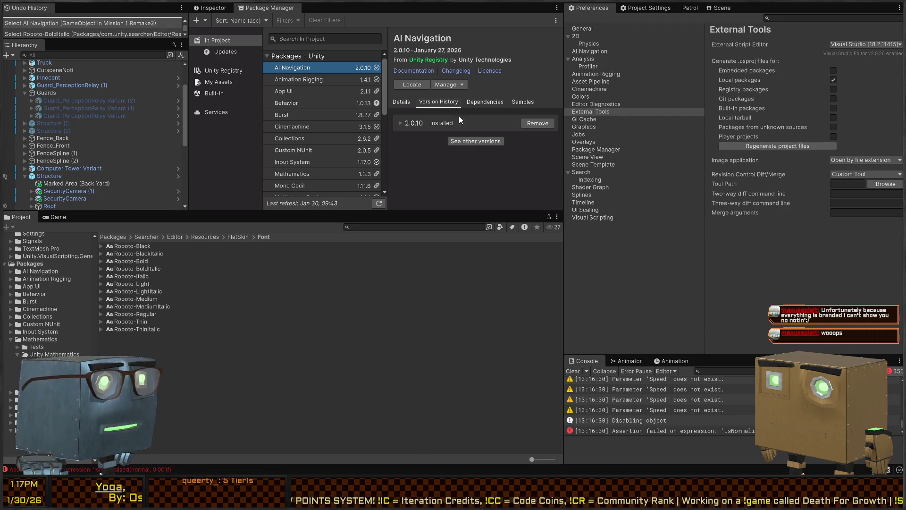
click(400, 123)
scroll(472, 130, down, 2)
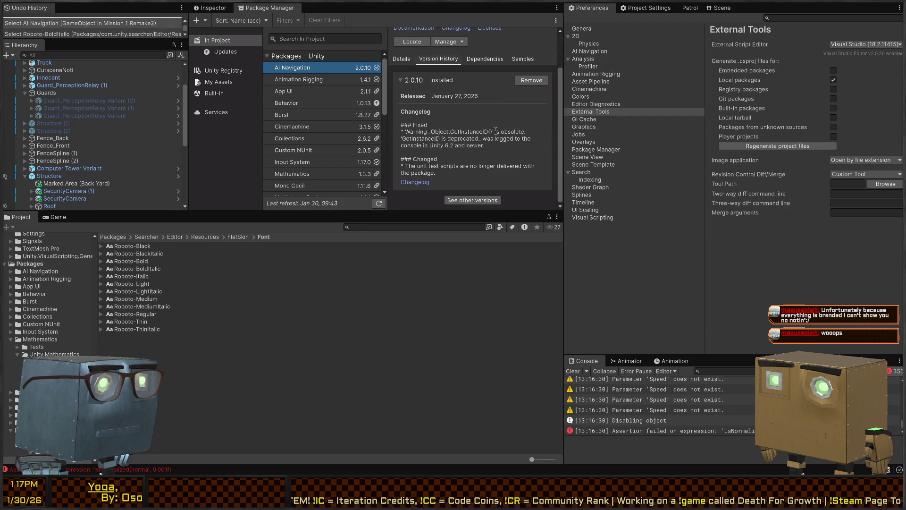
click(469, 200)
scroll(495, 199, down, 1)
click(521, 198)
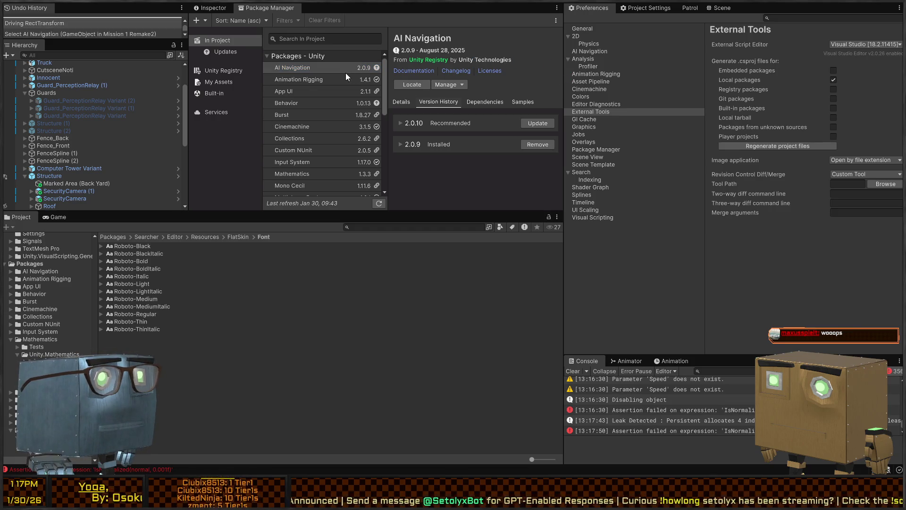
drag(565, 68, 458, 67)
click(171, 8)
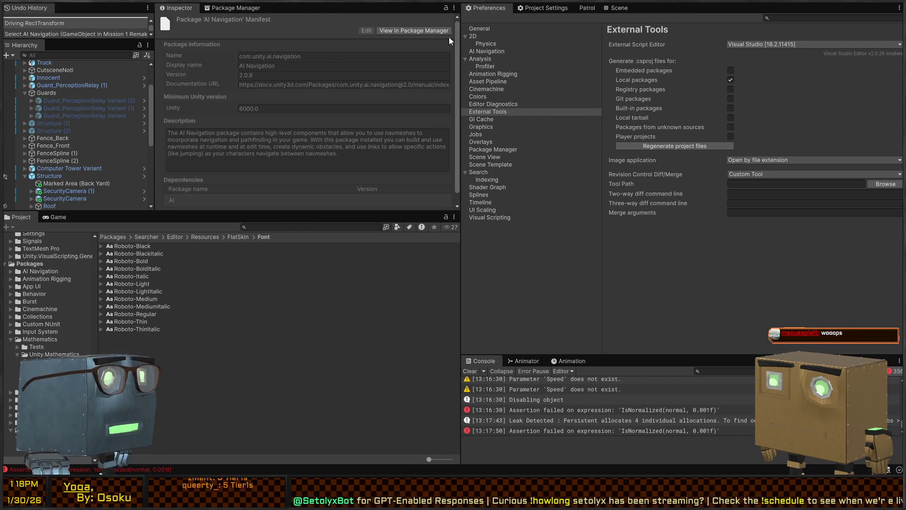
click(587, 9)
click(617, 8)
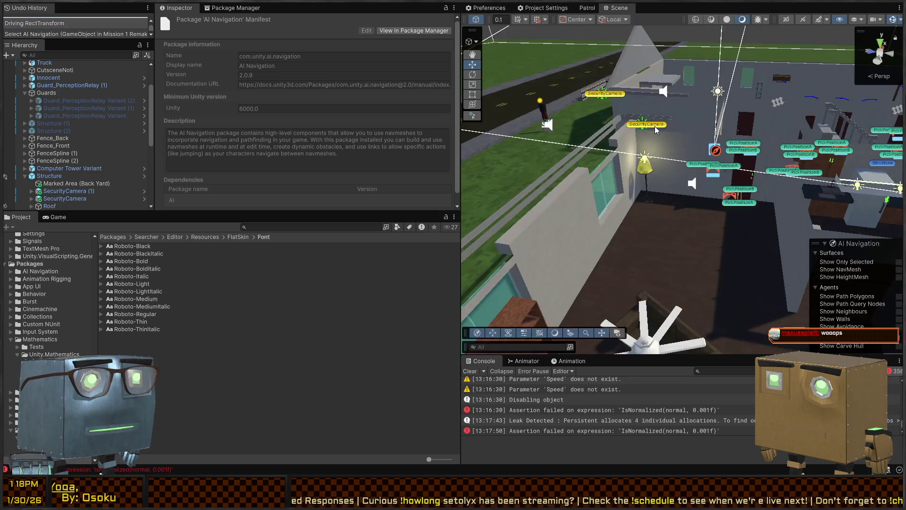
drag(687, 171, 584, 152)
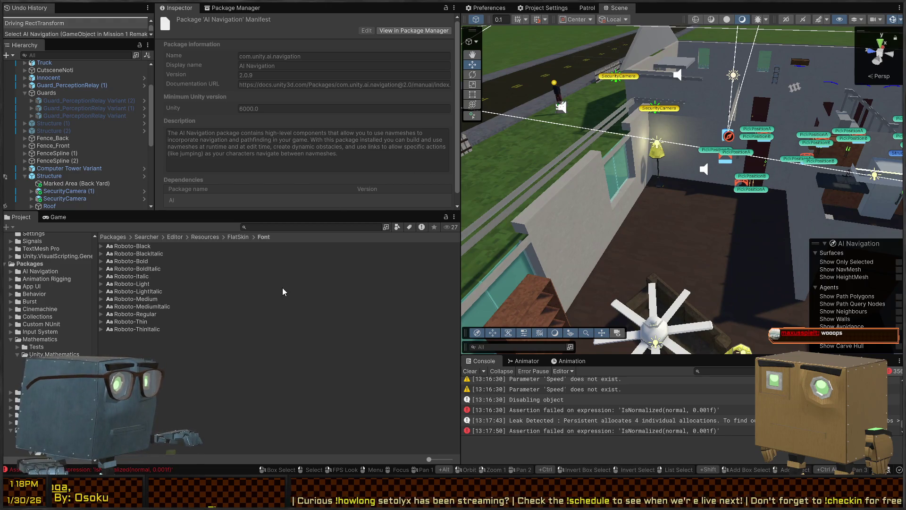
key(ctrl+p)
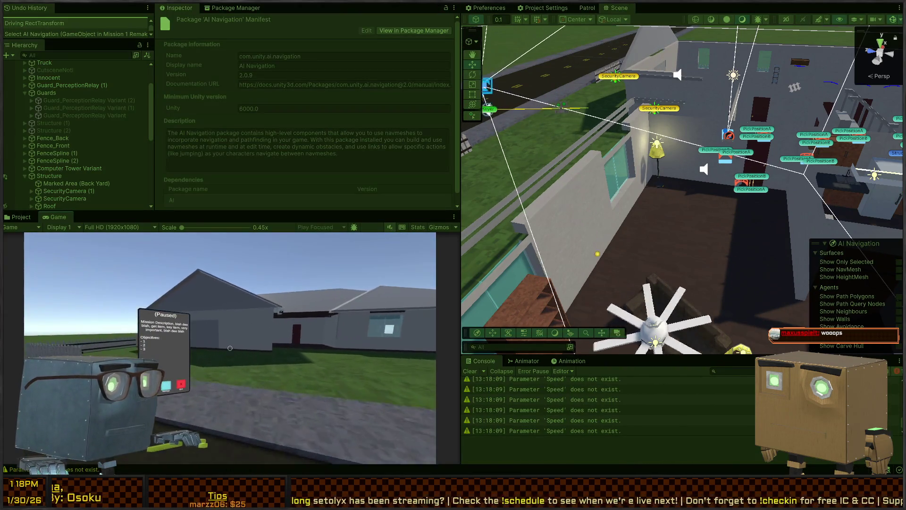
key(w)
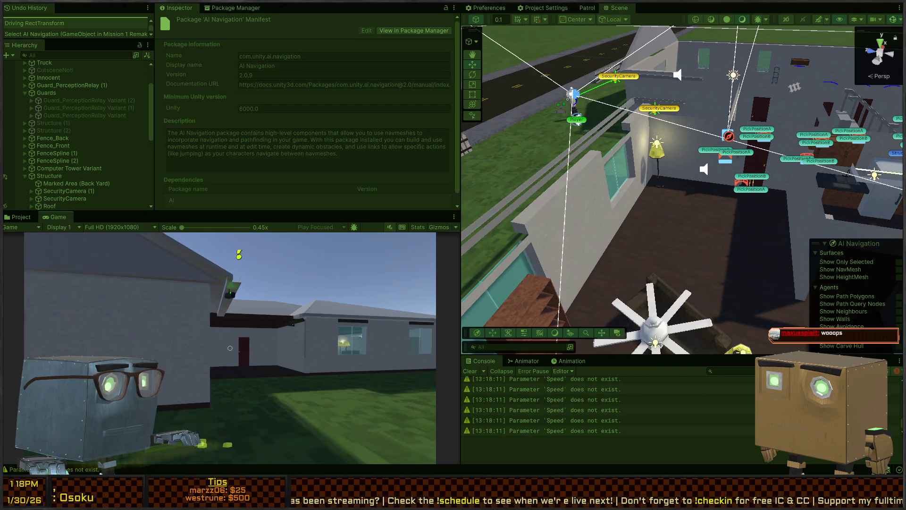
key(w)
key(w)
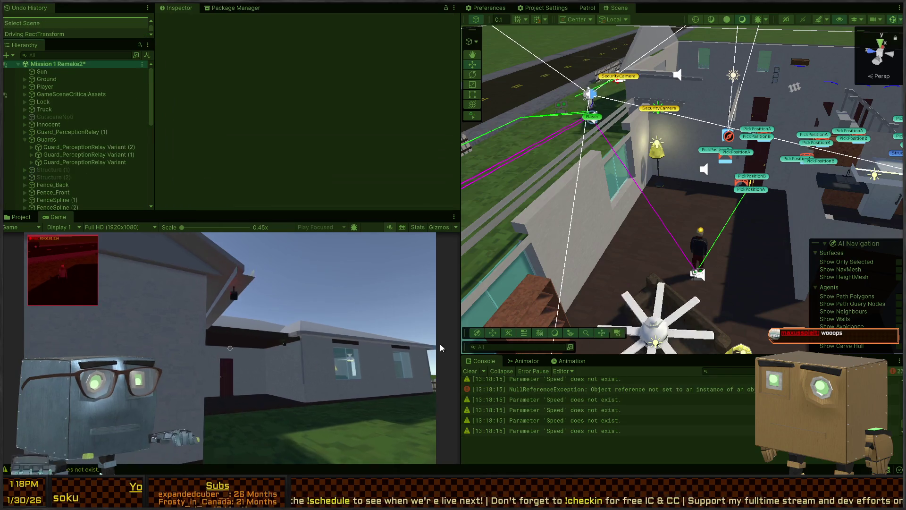
key(w)
mouse_move(726, 259)
mouse_down()
mouse_move(666, 238)
mouse_move(585, 256)
mouse_move(592, 252)
mouse_up()
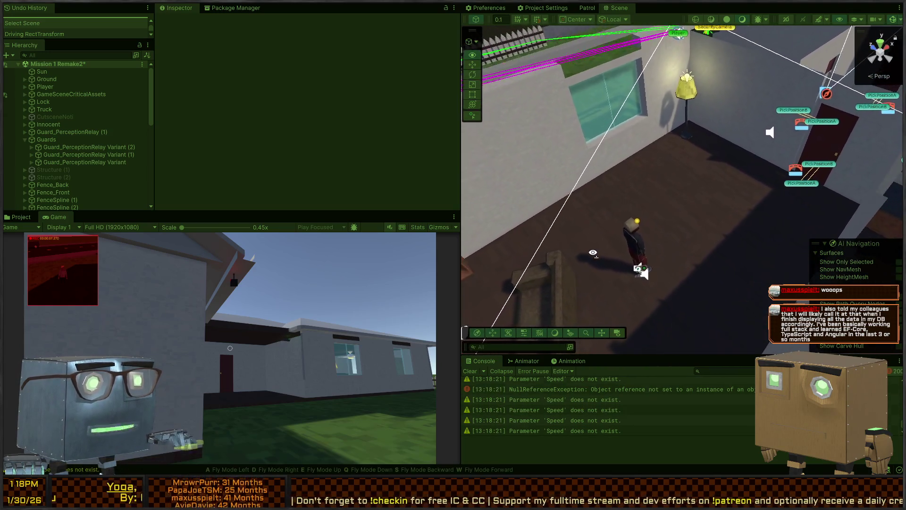
key(ctrl+p)
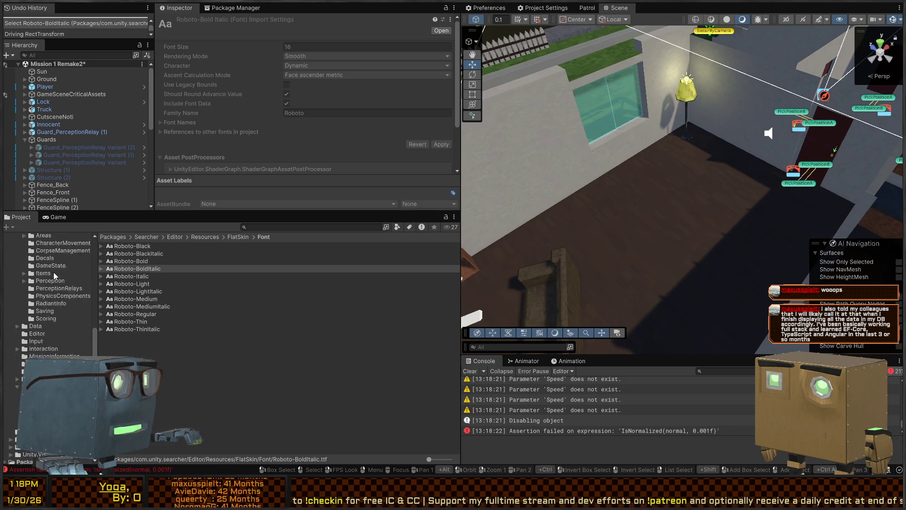
Open the BehaviorTesting scene from Scenes/MechanicsTests
scroll(55, 276, up, 10)
click(32, 251)
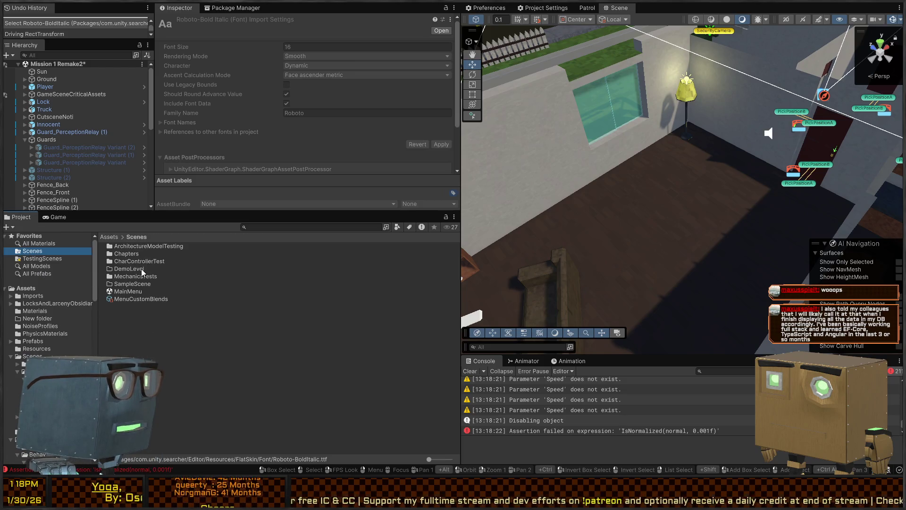
double_click(145, 278)
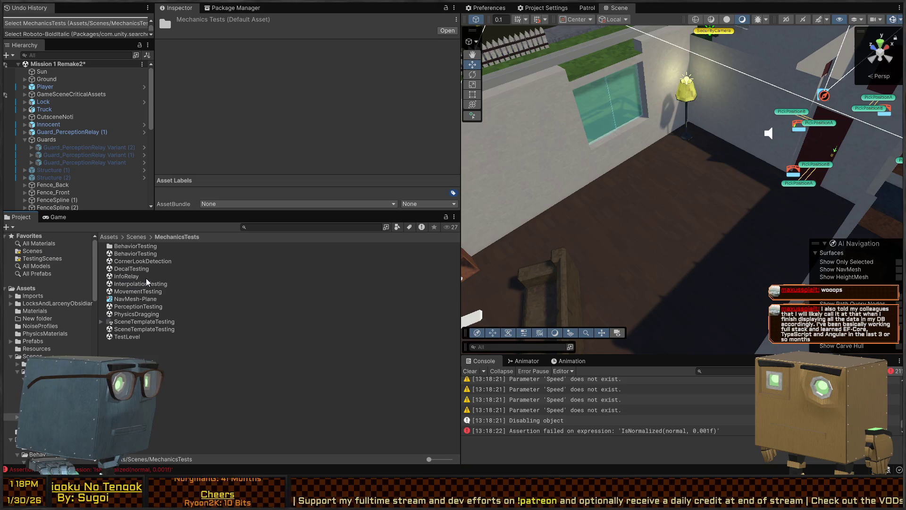
click(127, 254)
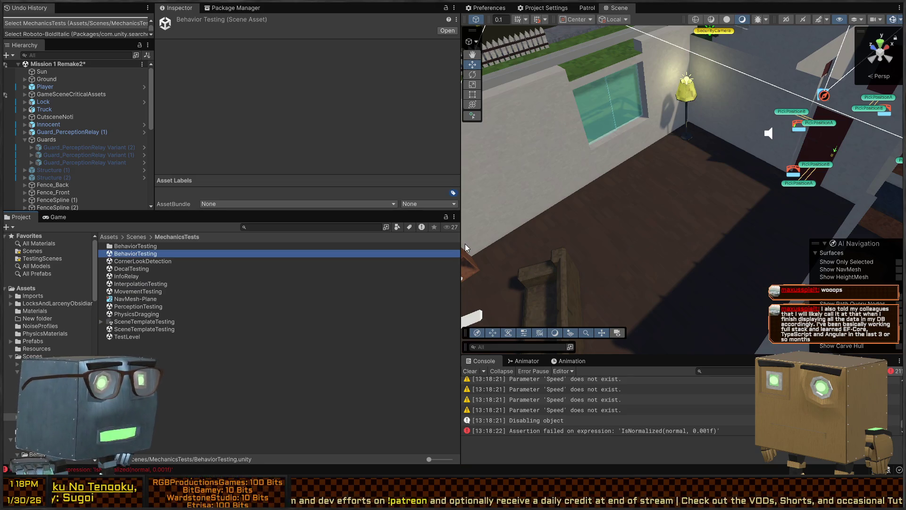
key(Return)
Playtest BehaviorTesting briefly, watching the patroller, then stop play mode
mouse_move(572, 220)
mouse_down()
mouse_move(659, 166)
mouse_move(543, 160)
mouse_move(692, 225)
mouse_up()
scroll(691, 225, up, 5)
key(ctrl+p)
mouse_move(633, 214)
mouse_down()
mouse_move(725, 218)
mouse_move(631, 200)
mouse_up()
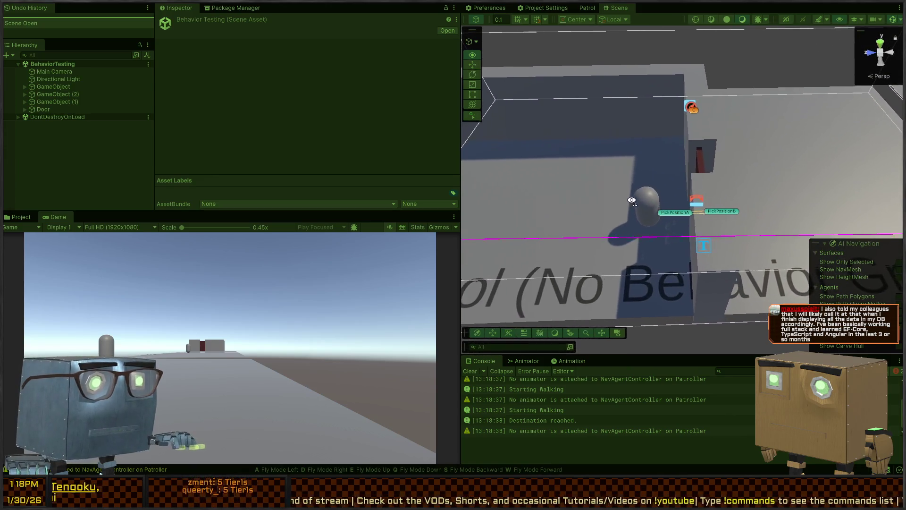
scroll(632, 200, down, 3)
key(ctrl+p)
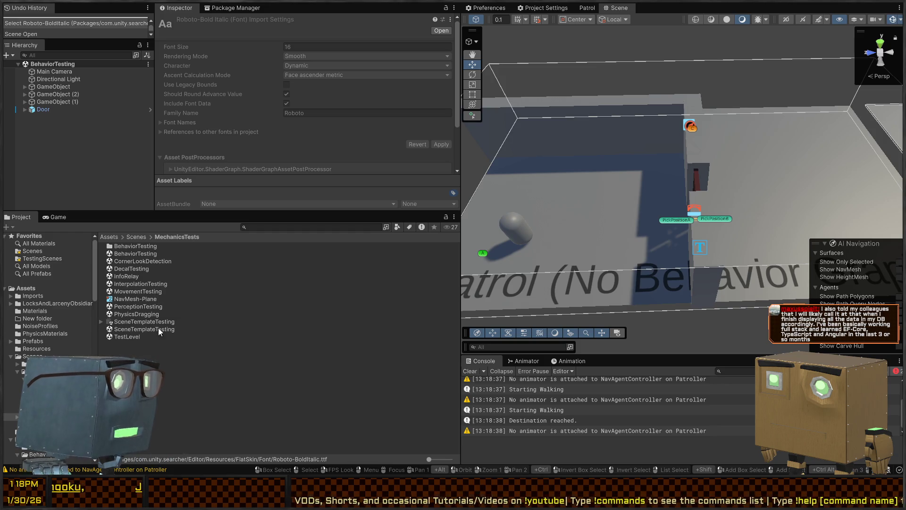
Show the AI Navigation package details and reopen Mission 1 Remake2 from Scenes/Chapters/Prologue
click(221, 8)
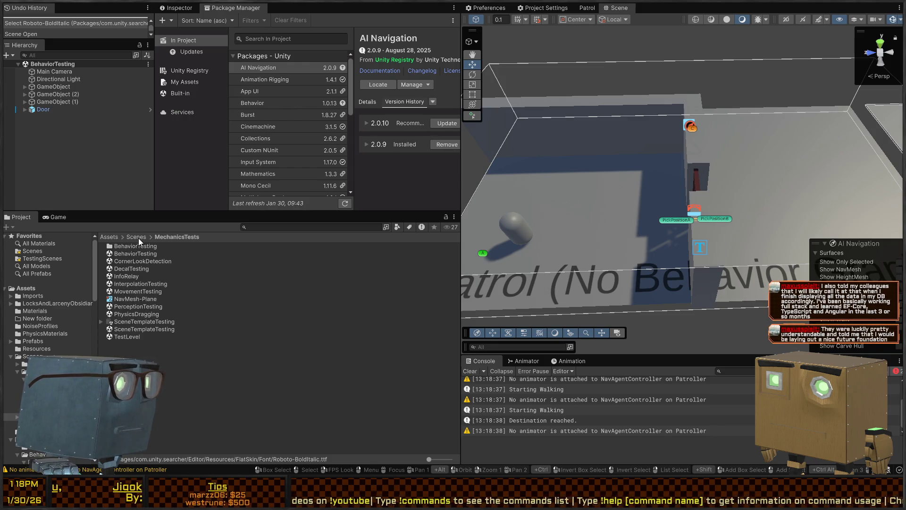
click(32, 250)
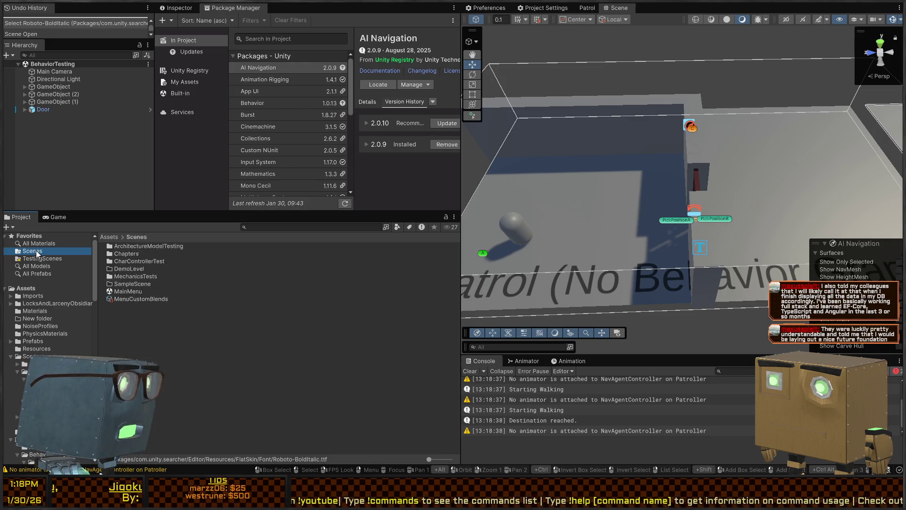
double_click(132, 252)
double_click(136, 246)
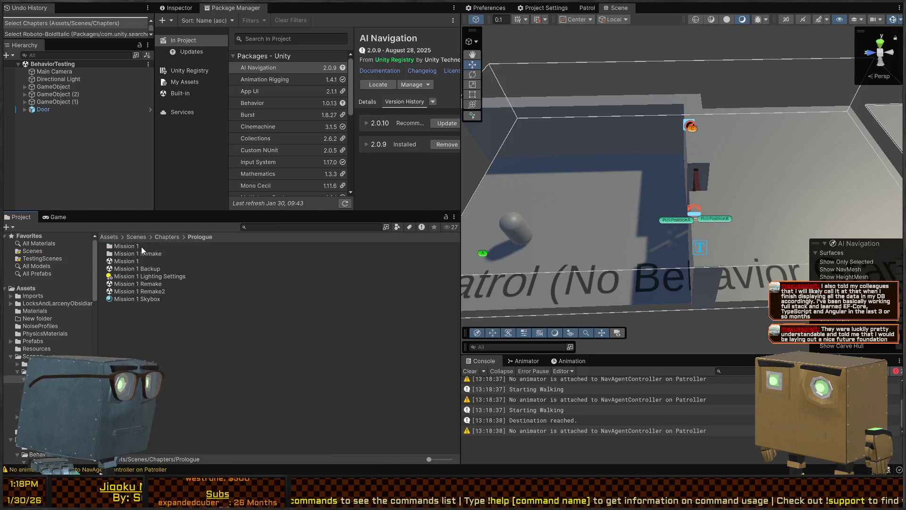
click(134, 292)
double_click(134, 291)
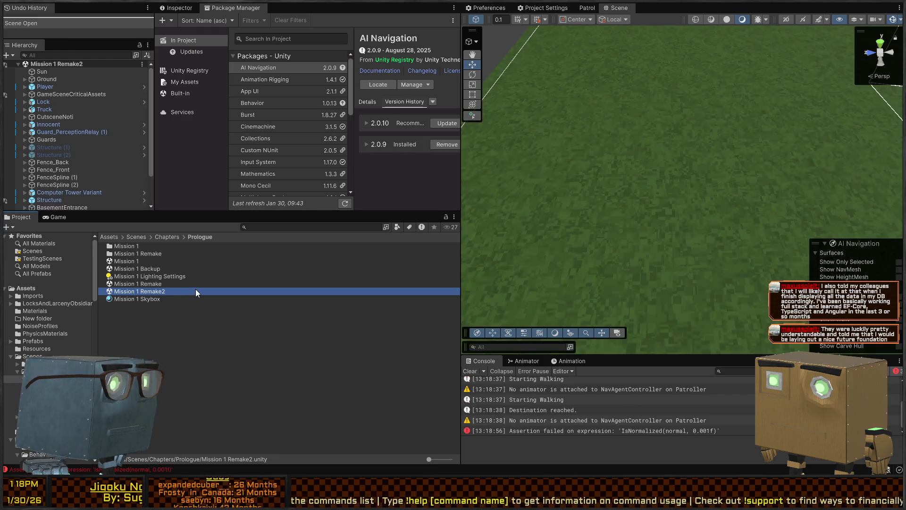
Pull the view back over the building and delete SecurityCamera (2)
key(s)
mouse_move(661, 158)
mouse_down()
mouse_move(864, 158)
mouse_move(718, 199)
mouse_move(635, 259)
mouse_move(696, 227)
mouse_move(535, 209)
mouse_move(660, 180)
mouse_move(739, 234)
mouse_up()
key(w)
key(ctrl+p)
click(739, 234)
key(Delete)
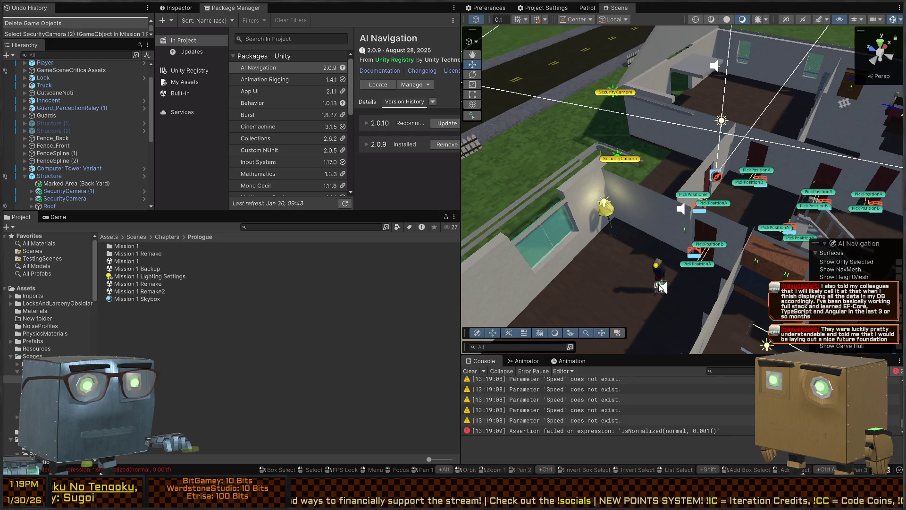
Move Guard_PerceptionRelay (1) from the yard to the upper lawn and expand the Guards group
click(659, 287)
mouse_move(663, 287)
mouse_down()
mouse_move(608, 198)
mouse_move(582, 125)
mouse_up()
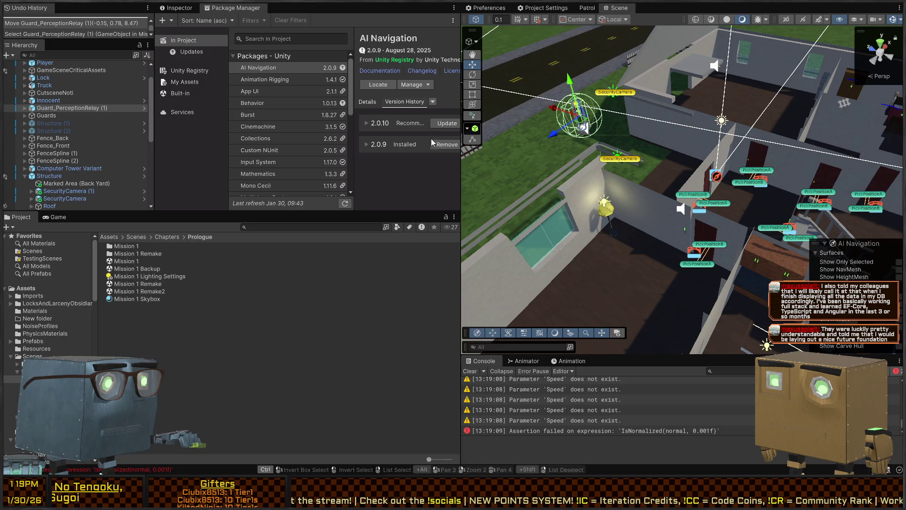
scroll(21, 110, up, 2)
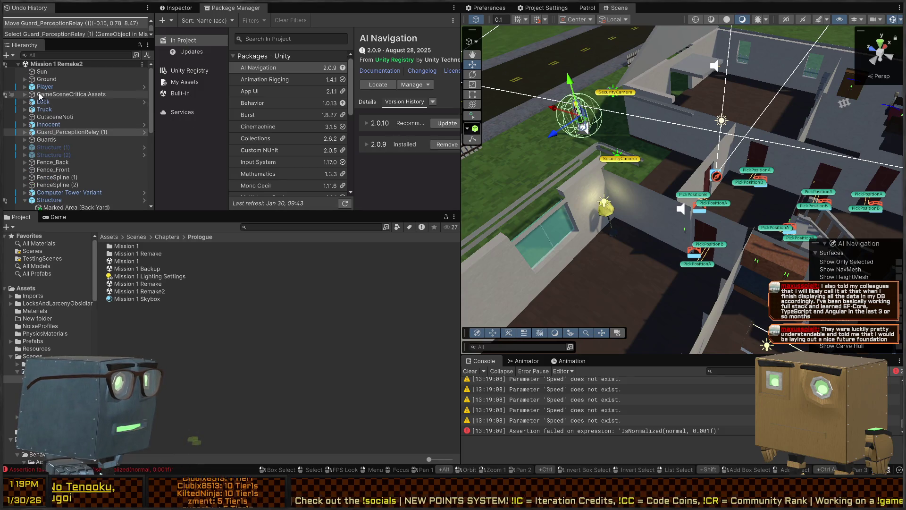
click(25, 140)
double_click(85, 147)
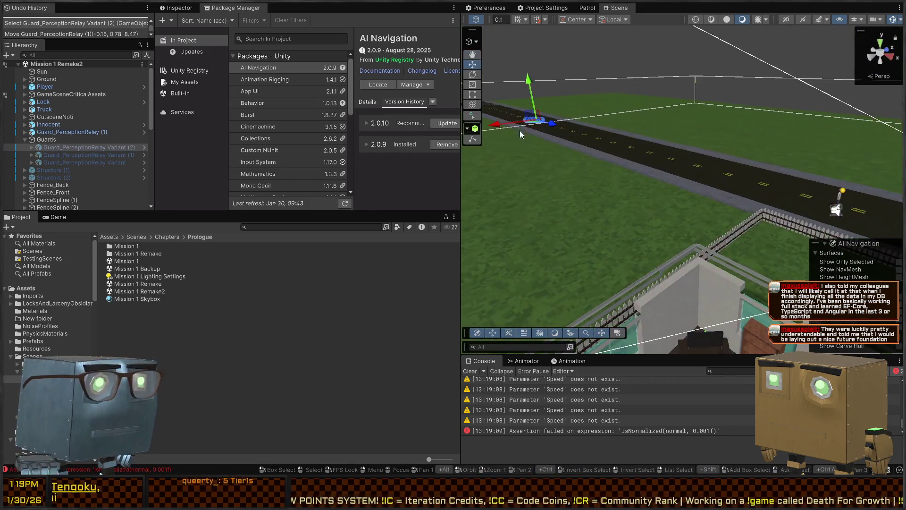
mouse_move(536, 124)
mouse_down()
mouse_move(690, 185)
mouse_move(681, 180)
mouse_up()
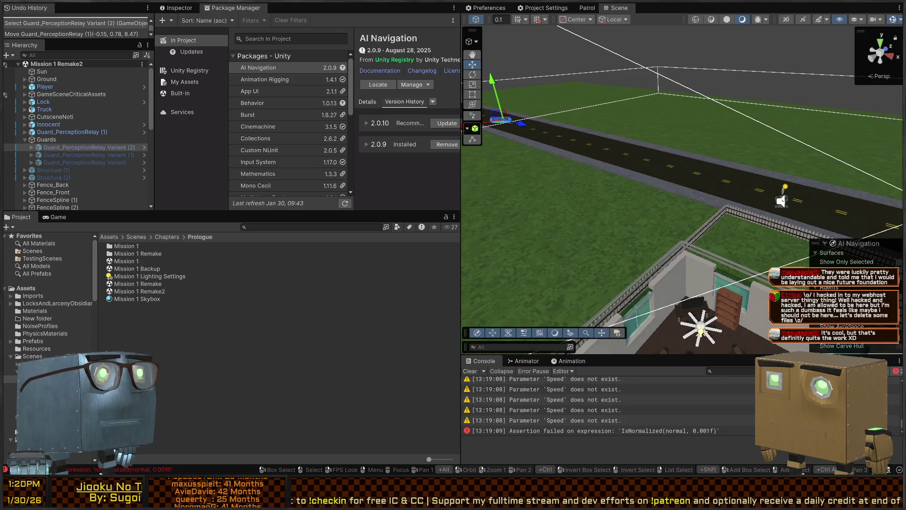
drag(471, 175, 471, 175)
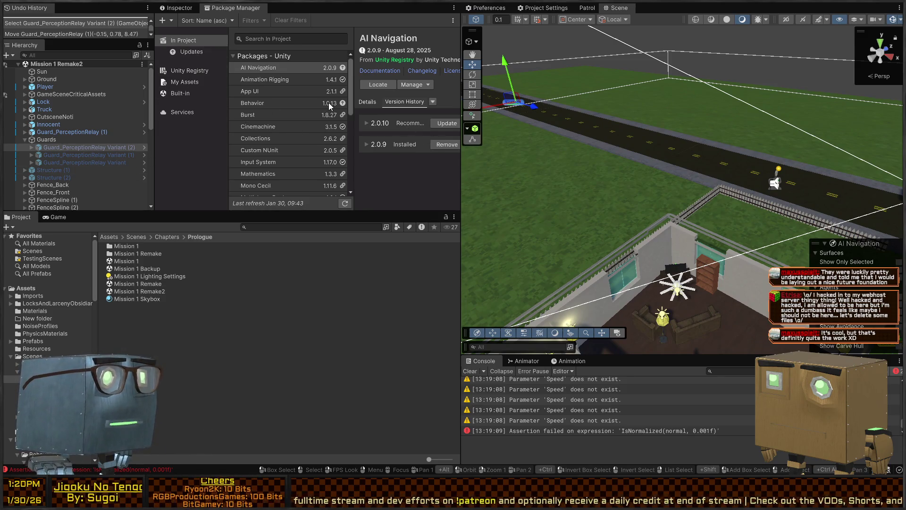
mouse_move(478, 124)
mouse_down()
mouse_move(674, 154)
mouse_move(528, 160)
mouse_up()
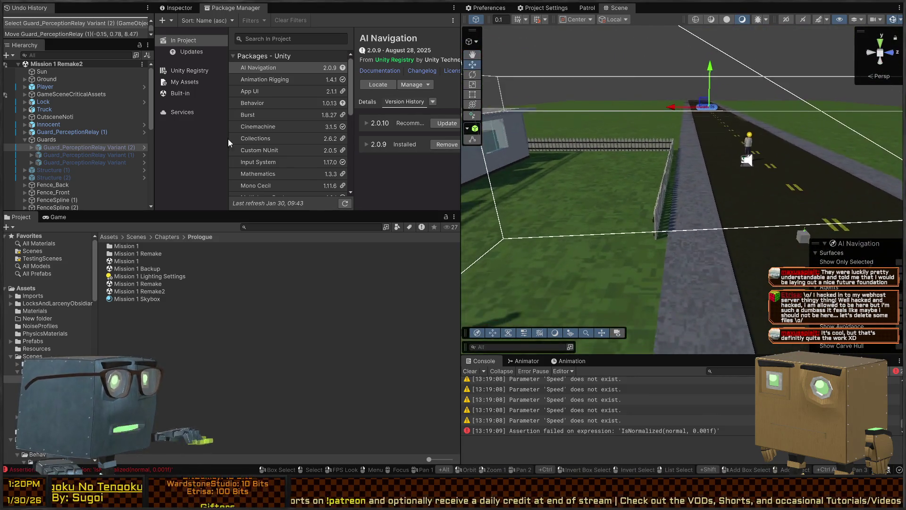
double_click(85, 162)
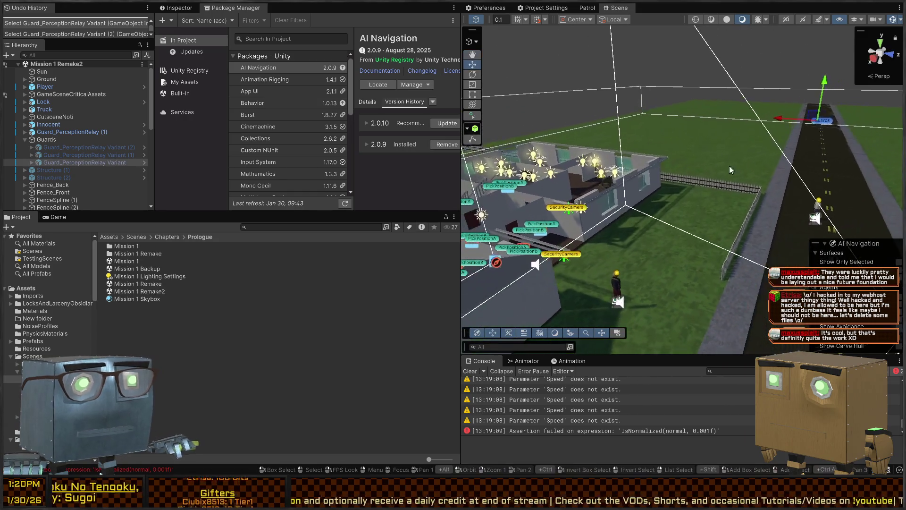
Drag Guard_PerceptionRelay Variant to x -7.32, y -0.33 inside the house
drag(814, 126, 587, 208)
drag(587, 208, 756, 193)
scroll(685, 207, up, 10)
drag(732, 222, 646, 235)
Playtest the mission, selecting Guard_PerceptionRelay Variant (1) to watch it, then stop
key(ctrl+p)
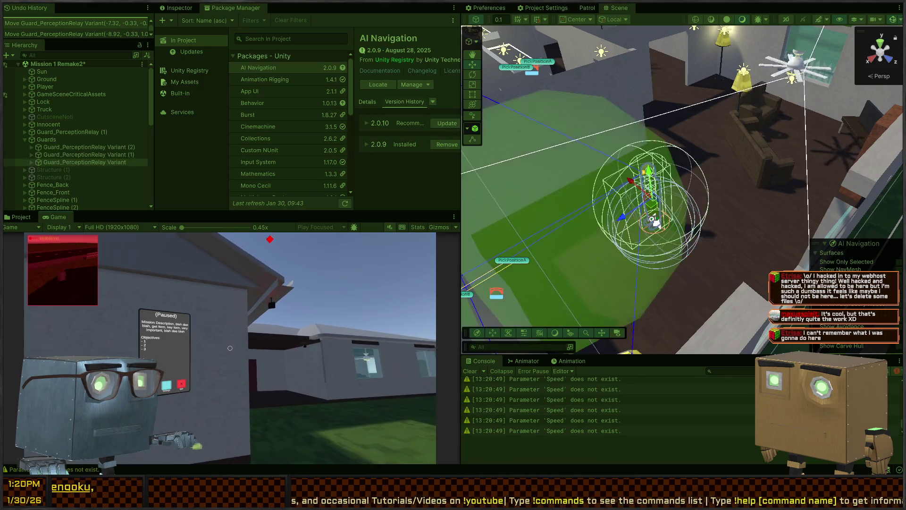
click(654, 223)
mouse_move(653, 218)
mouse_down()
mouse_move(566, 208)
mouse_move(476, 232)
mouse_move(285, 232)
mouse_move(679, 214)
mouse_move(688, 193)
mouse_up()
key(ctrl+p)
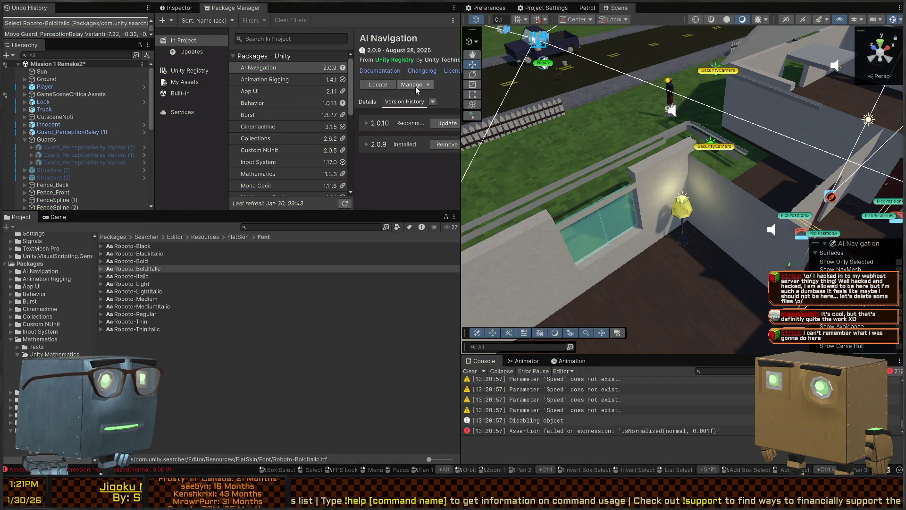
Update AI Navigation to 2.0.10, then start Mission 1 Remake2 playing again
drag(461, 83, 524, 82)
click(501, 123)
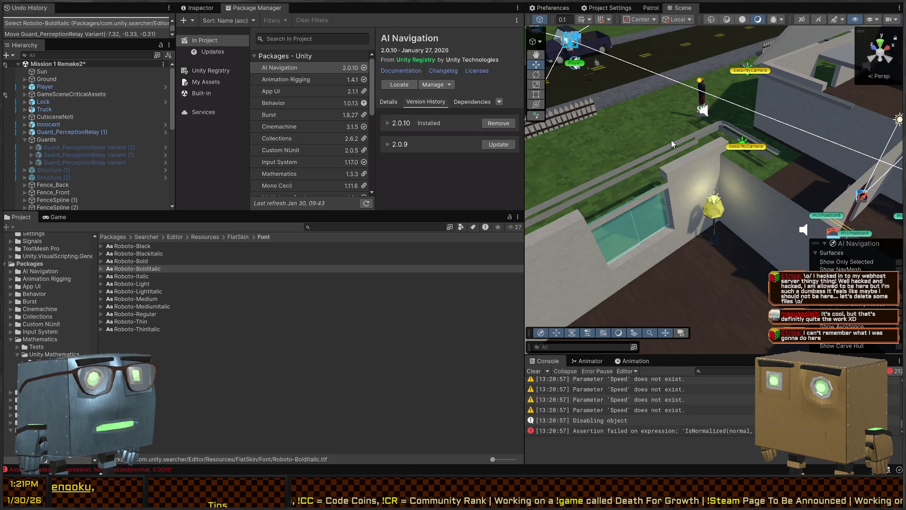
mouse_move(672, 140)
mouse_down()
mouse_move(707, 206)
mouse_move(702, 274)
mouse_up()
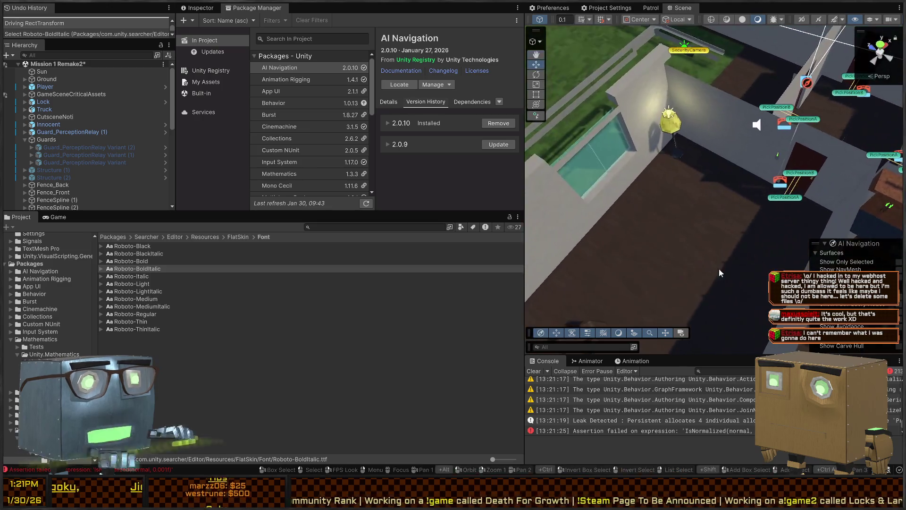
key(ctrl+p)
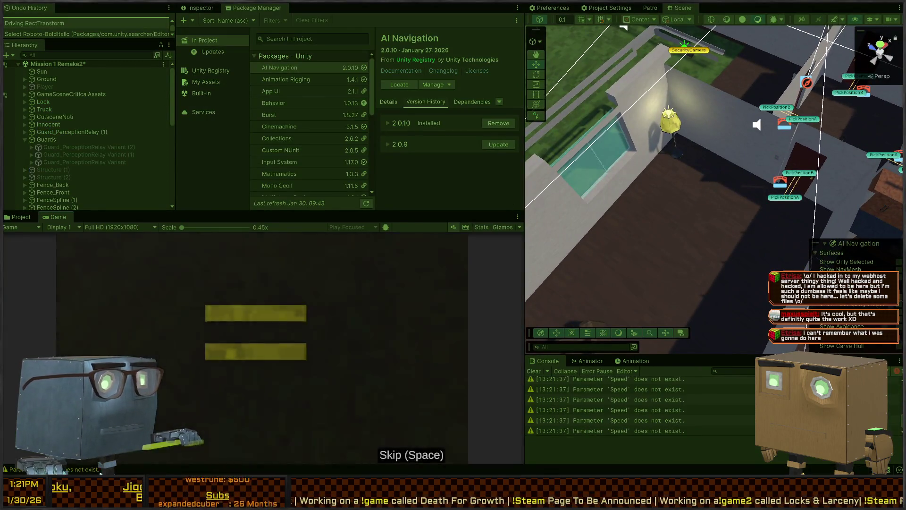
Dismiss the phone panel and walk the player along the house until the guard notices
key(Tab)
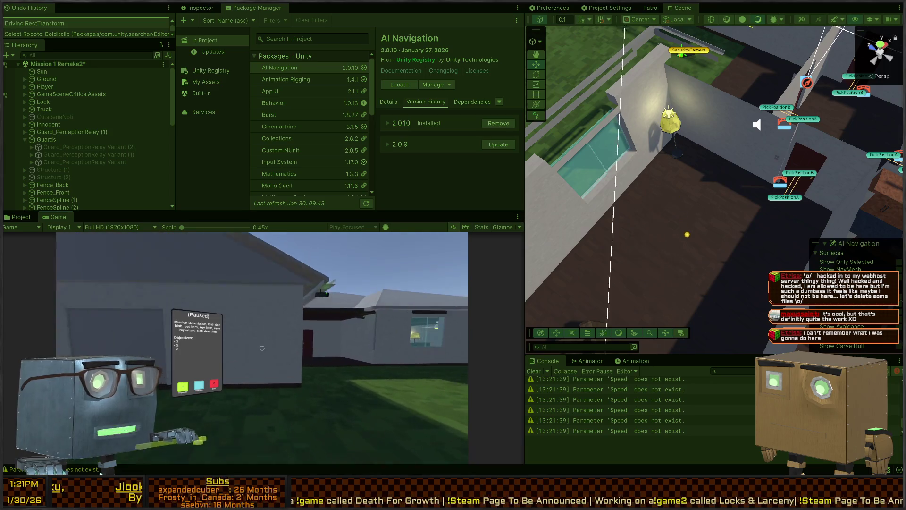
key(w)
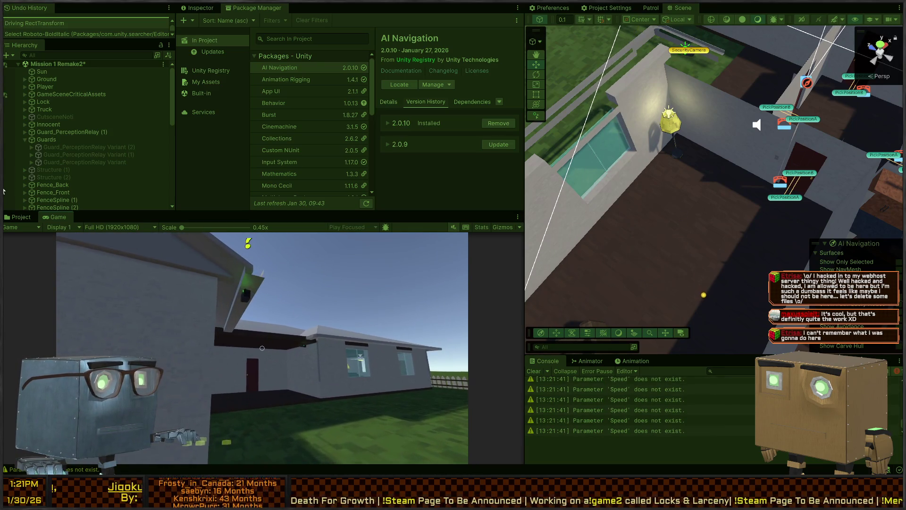
key(w)
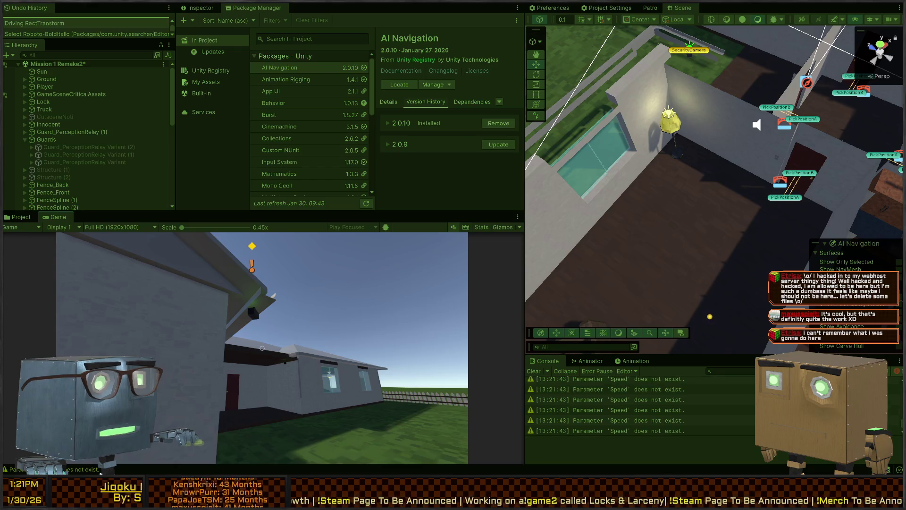
mouse_move(566, 198)
mouse_down()
mouse_move(556, 187)
mouse_move(626, 215)
mouse_move(660, 188)
mouse_move(637, 229)
mouse_move(597, 236)
mouse_up()
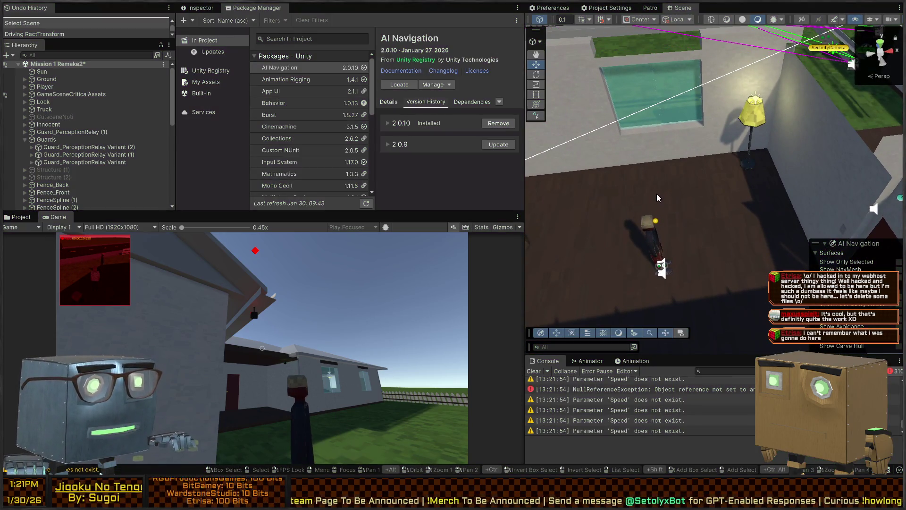
drag(679, 193, 674, 204)
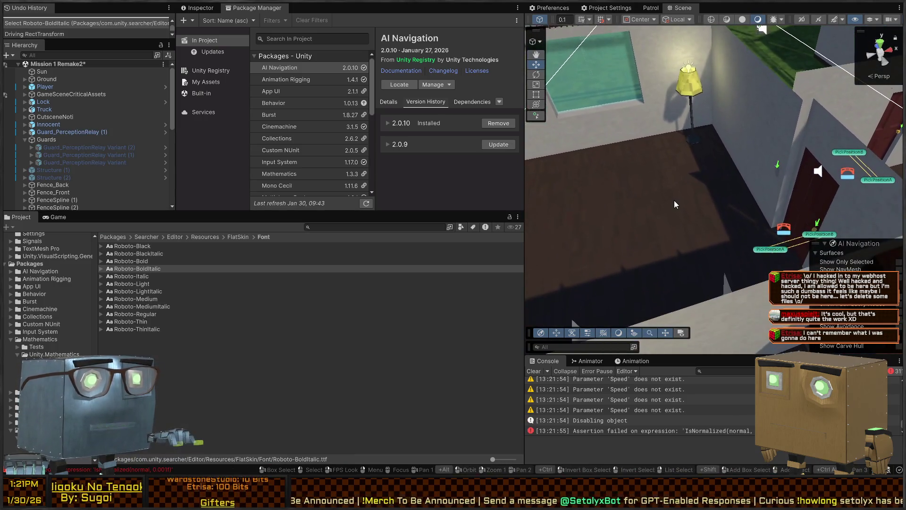
Inspect FloorTile_5x5 and Marked Area (Living Room), then the door RootOverride's carving Box NavMesh Obstacle
click(674, 200)
click(667, 205)
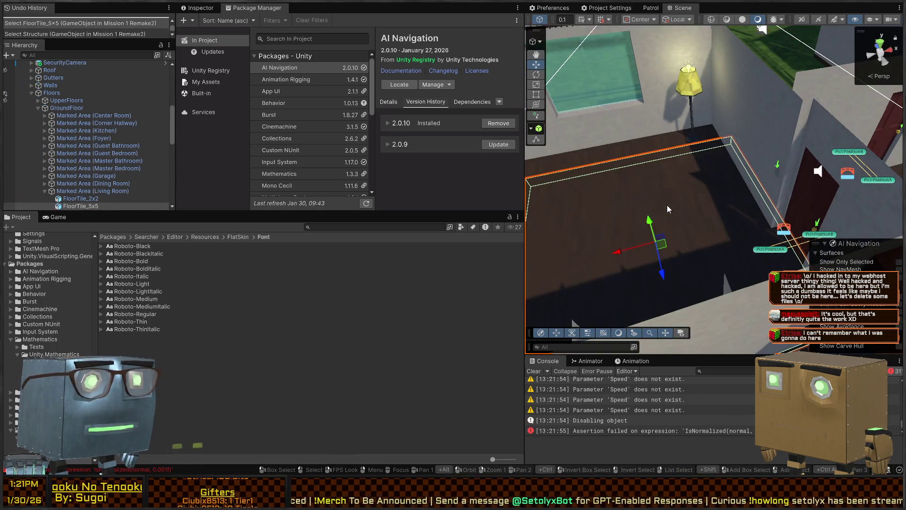
click(707, 196)
click(616, 180)
drag(616, 180, 615, 177)
drag(761, 156, 757, 161)
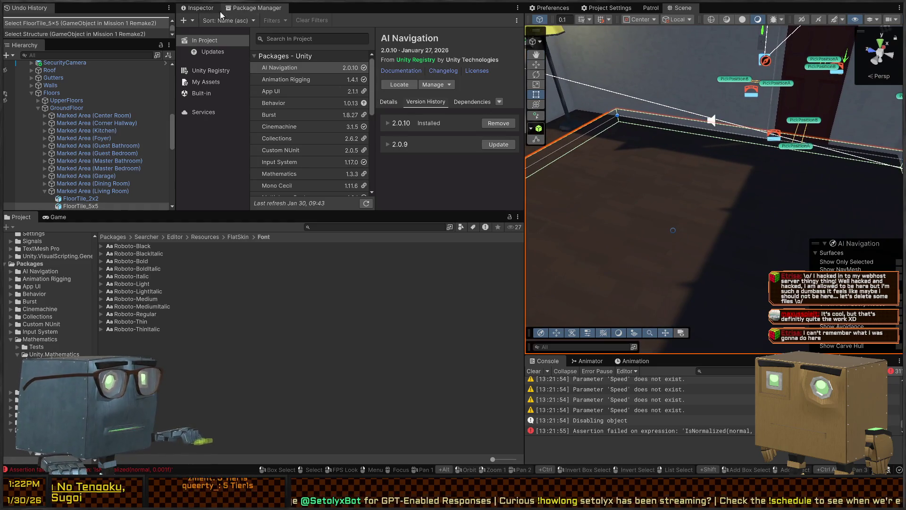
click(198, 8)
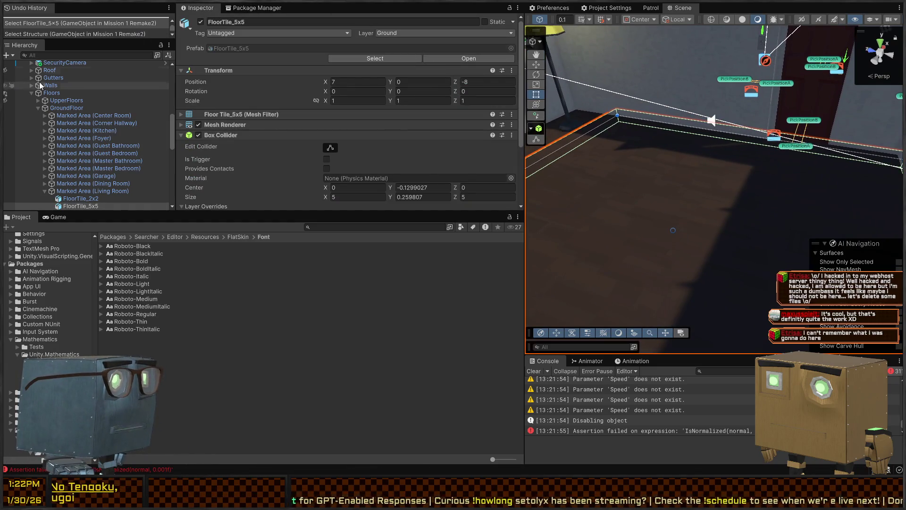
click(62, 192)
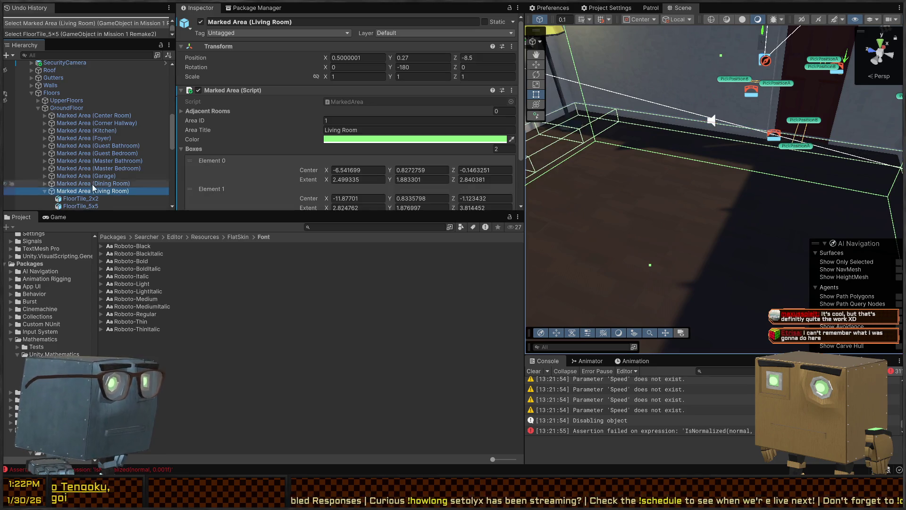
click(729, 124)
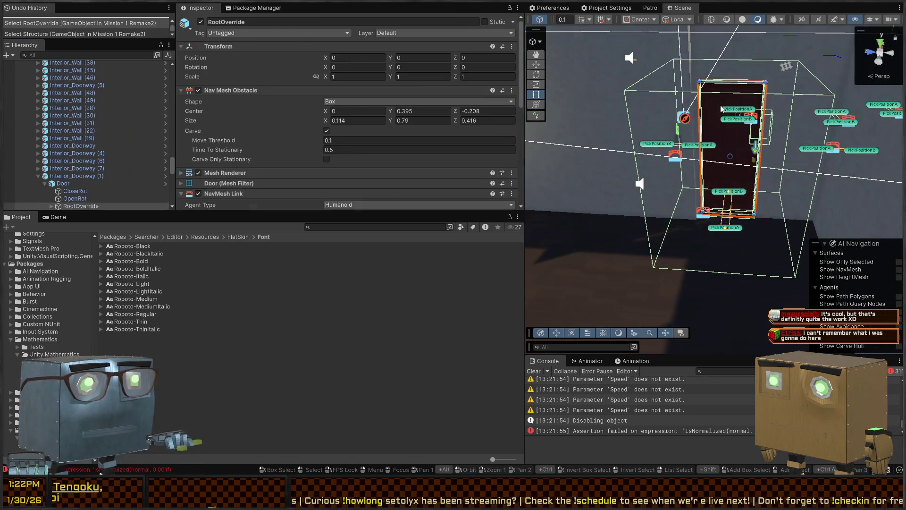
Browse Interior_Doorway (1), its Door, and the CloseRot and OpenRot markers in the Hierarchy
click(62, 184)
click(71, 176)
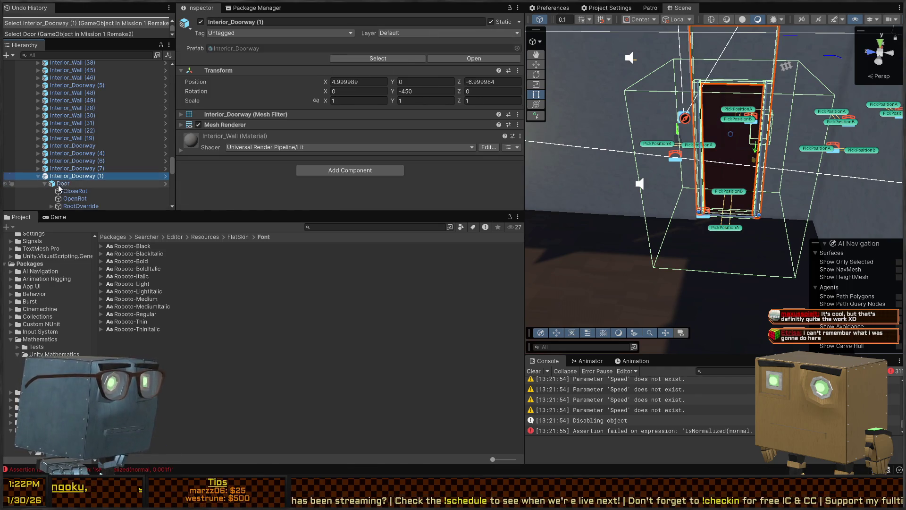
click(62, 183)
click(75, 190)
click(75, 199)
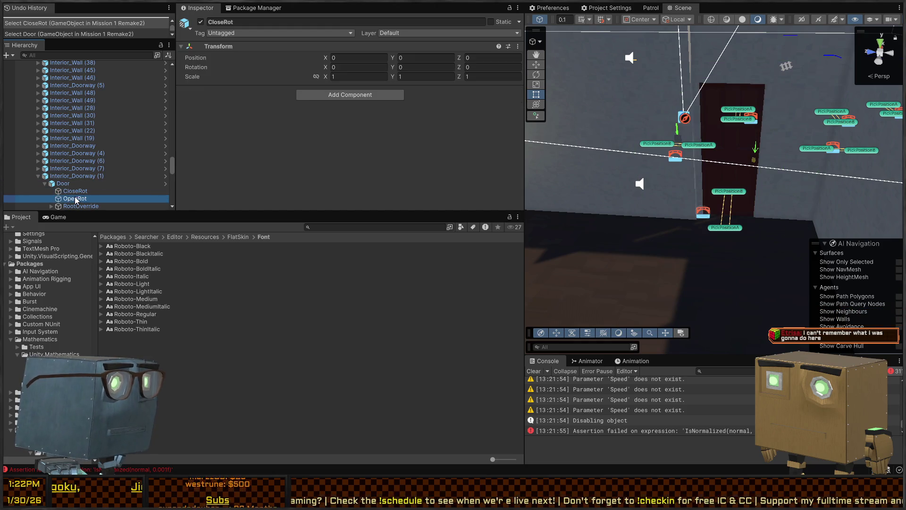
scroll(76, 198, down, 3)
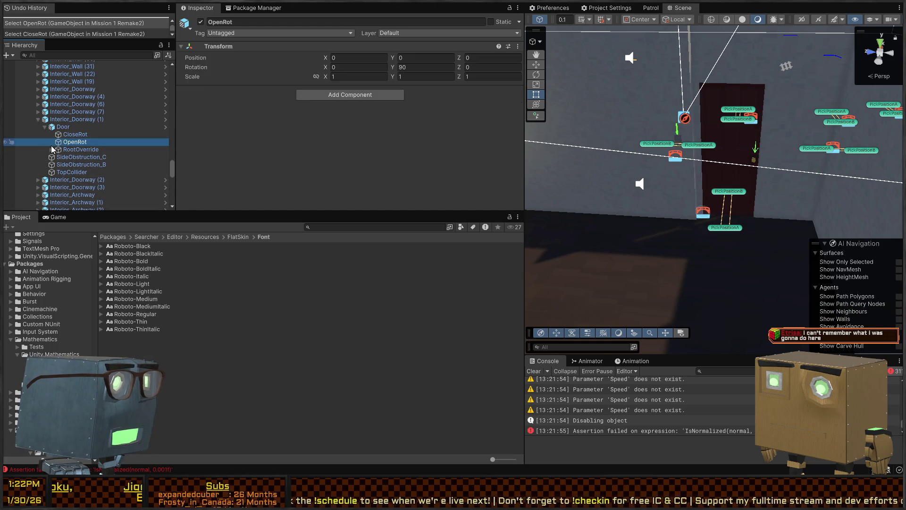
click(61, 127)
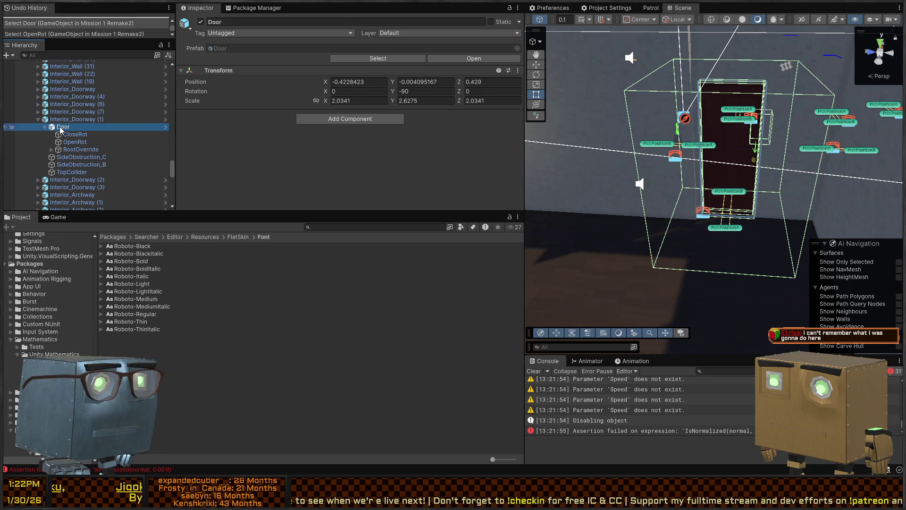
Review DoorInteractable's Door script settings under RootOverride, then clear the Console
click(51, 149)
click(97, 157)
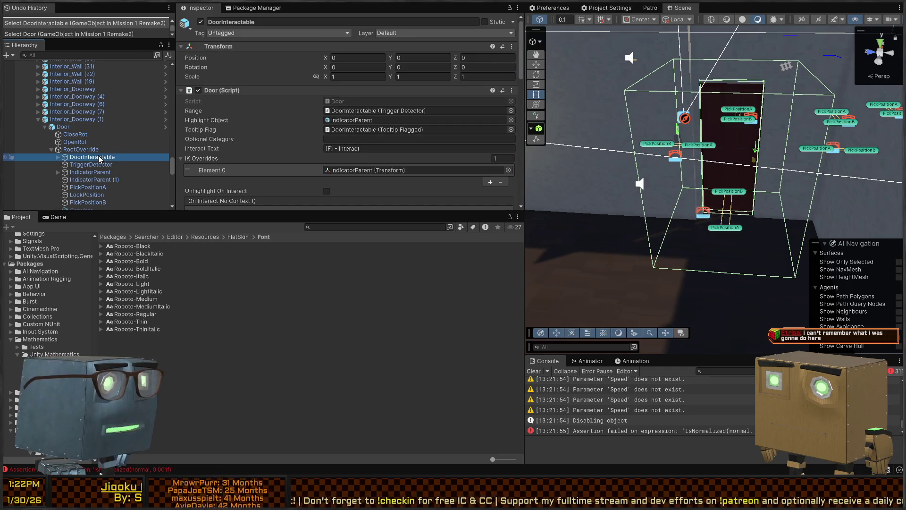
scroll(274, 99, down, 6)
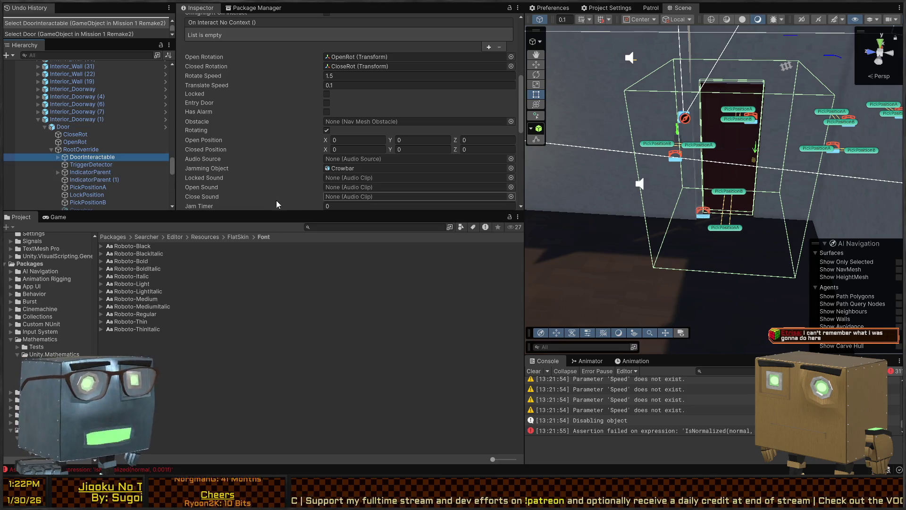
scroll(699, 404, up, 2)
scroll(663, 386, up, 1)
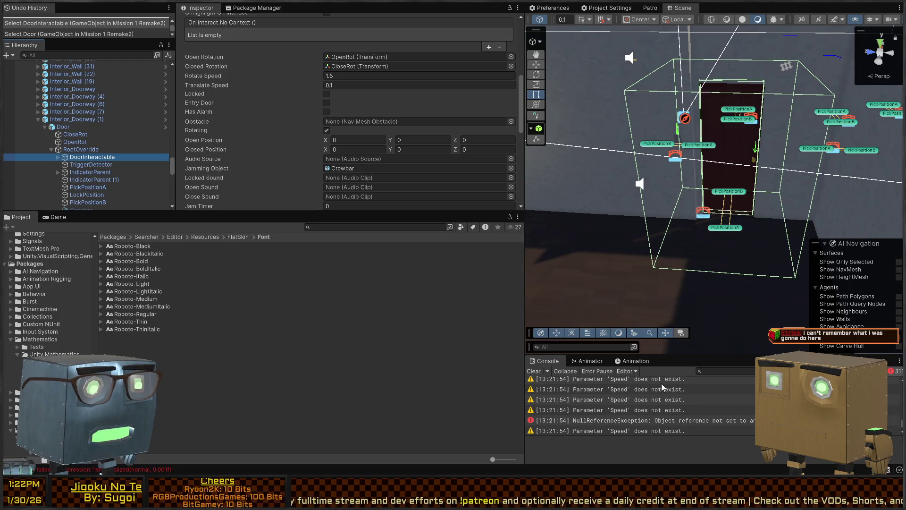
click(534, 371)
Select the FloorTile_5x5 floor piece, showing its Ground layer and 5 × 0.2598 × 5 Box Collider
key(s)
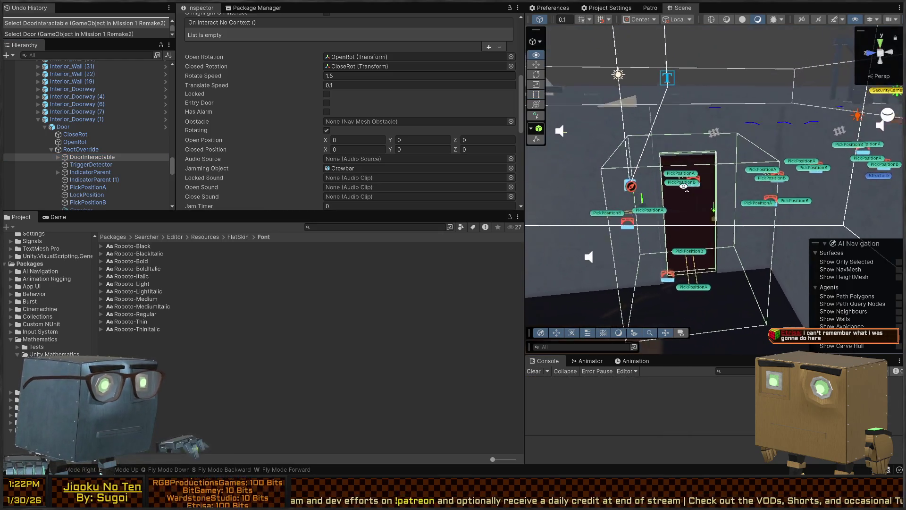
scroll(271, 132, up, 5)
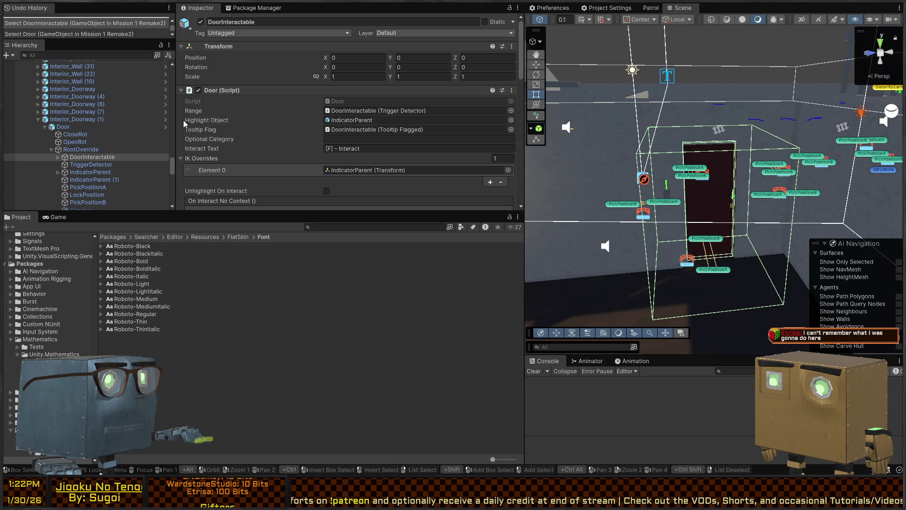
click(68, 128)
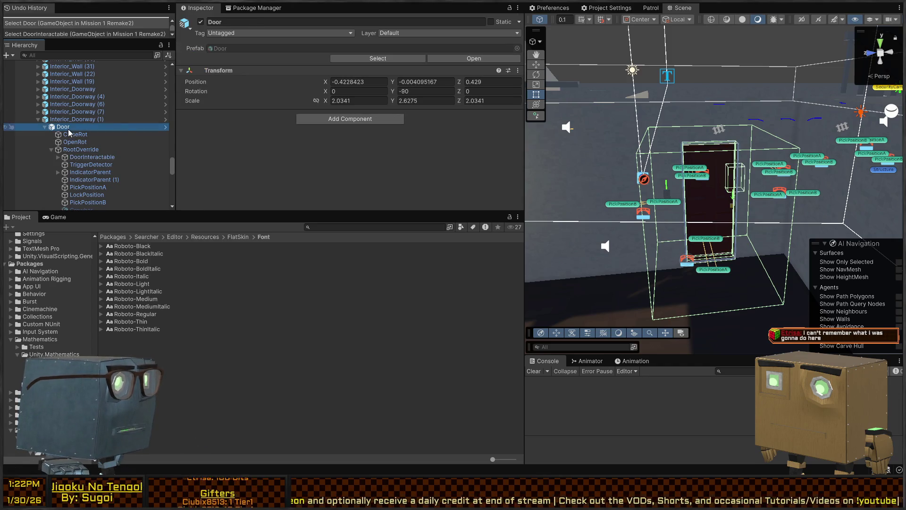
scroll(87, 130, down, 3)
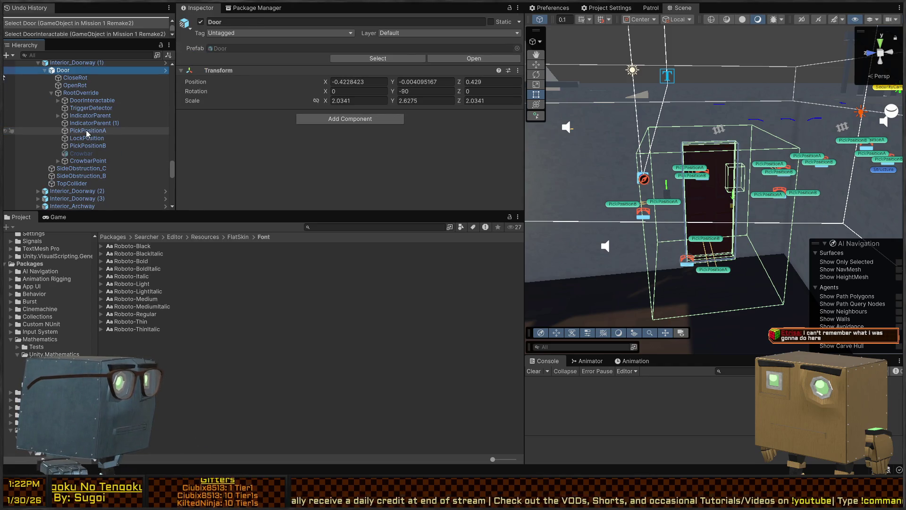
right_click(670, 101)
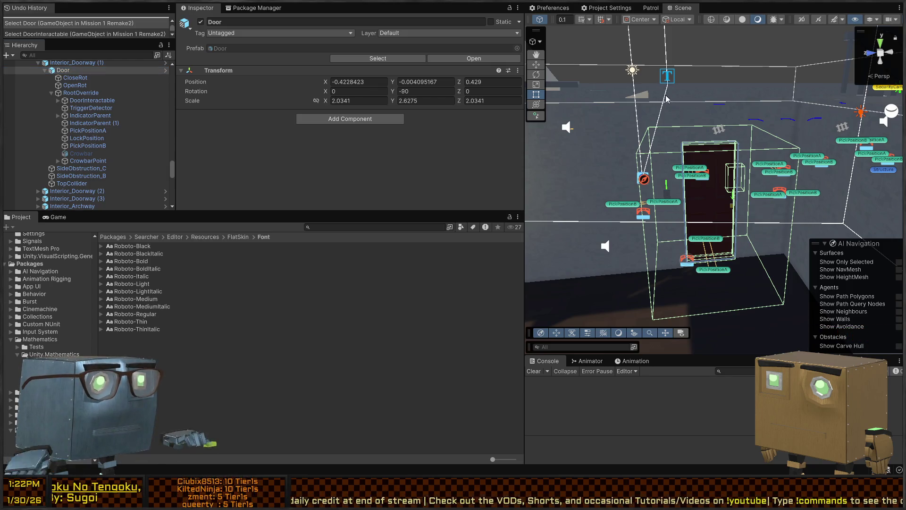
mouse_move(670, 102)
mouse_down()
mouse_move(687, 123)
mouse_move(624, 188)
mouse_up()
click(625, 188)
click(625, 188)
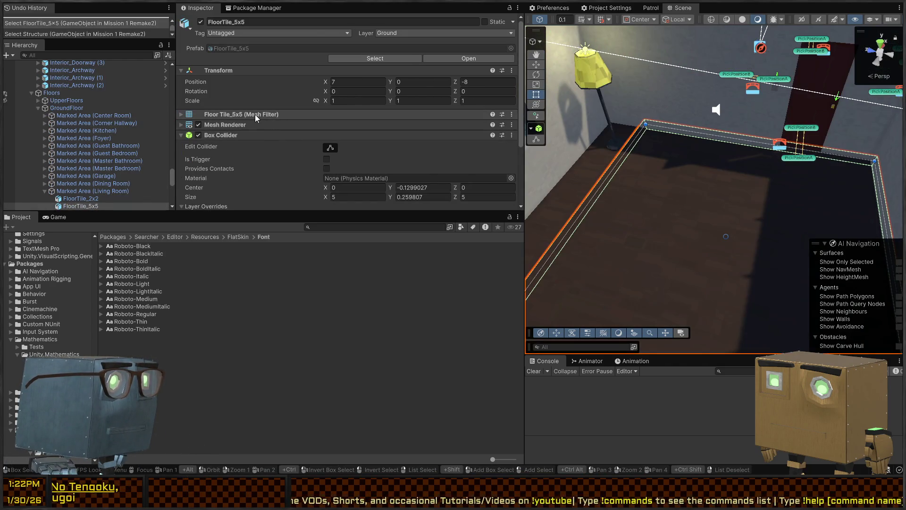
Open BehaviorTesting from the Scenes favourite's MechanicsTests folder, replacing Mission 1 Remake2
scroll(299, 128, down, 3)
drag(590, 155, 616, 170)
scroll(42, 275, up, 5)
scroll(42, 275, up, 5)
click(49, 251)
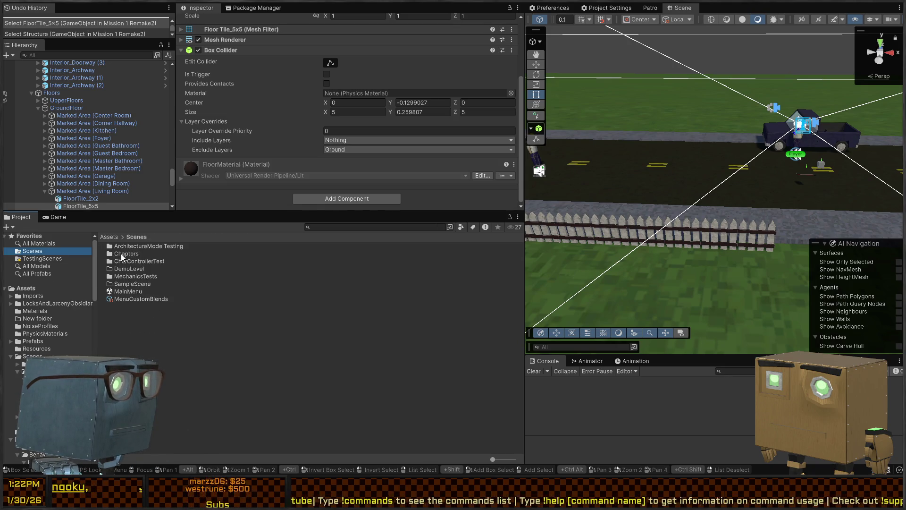
double_click(126, 276)
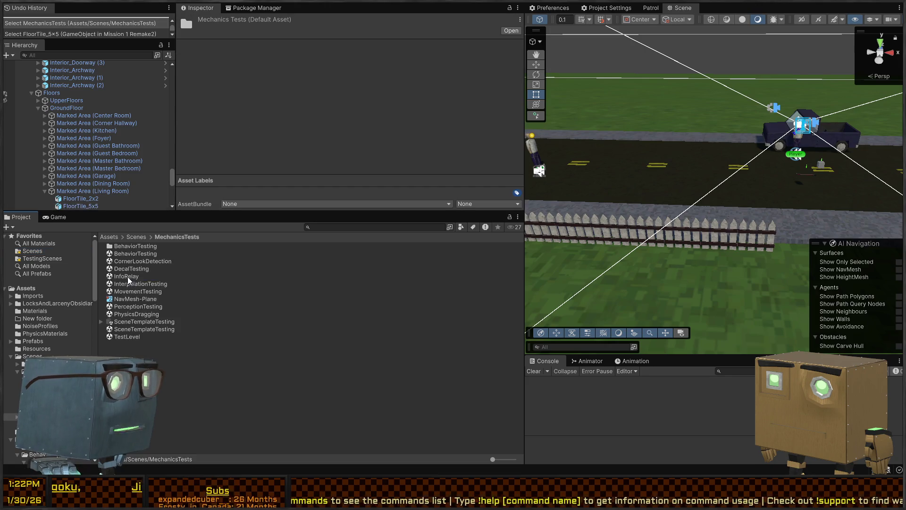
click(122, 254)
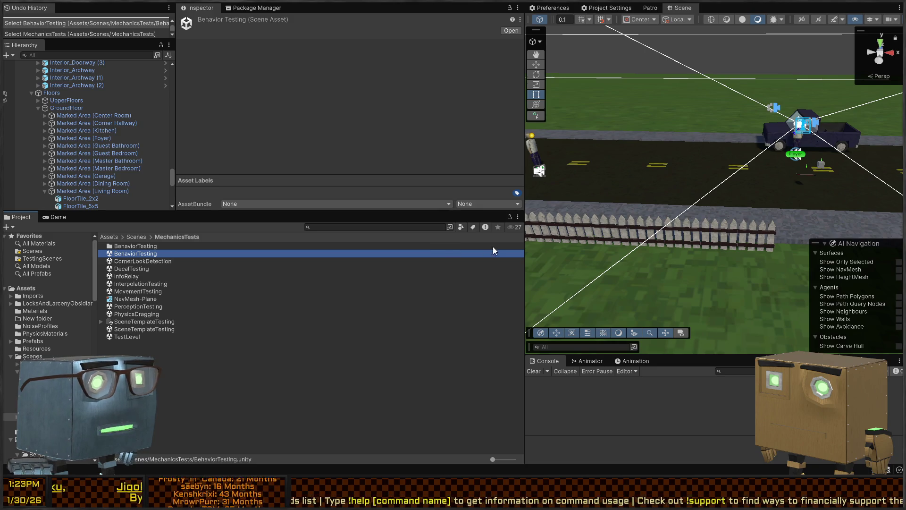
double_click(468, 253)
Fly to the Patrol area and select the Patroller capsule, then the test door
drag(715, 139, 666, 210)
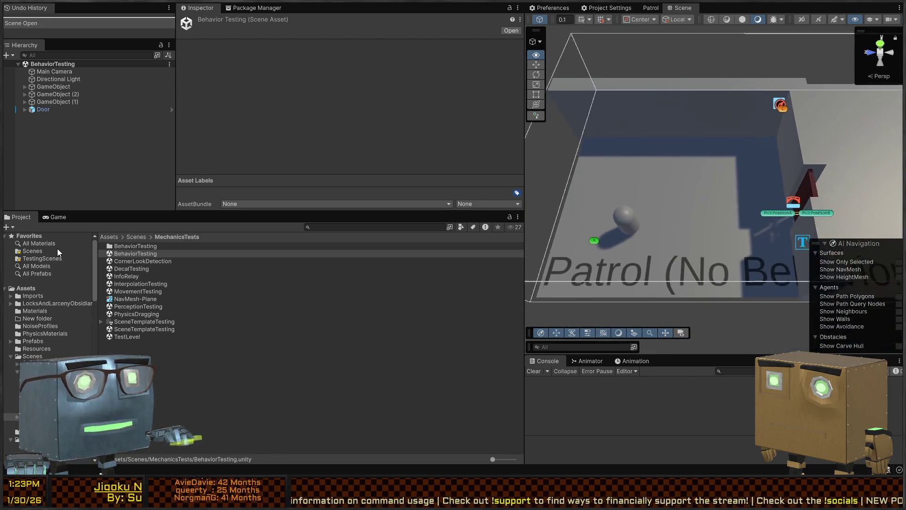
click(637, 230)
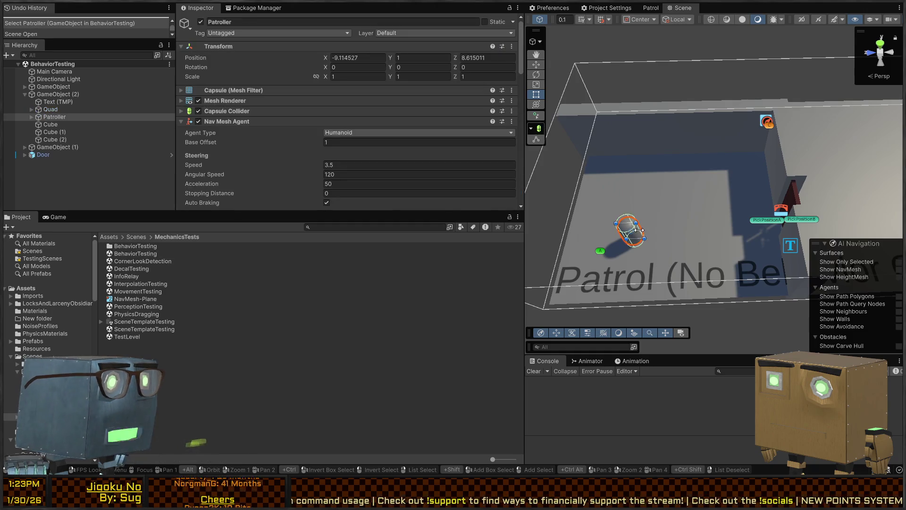
click(796, 200)
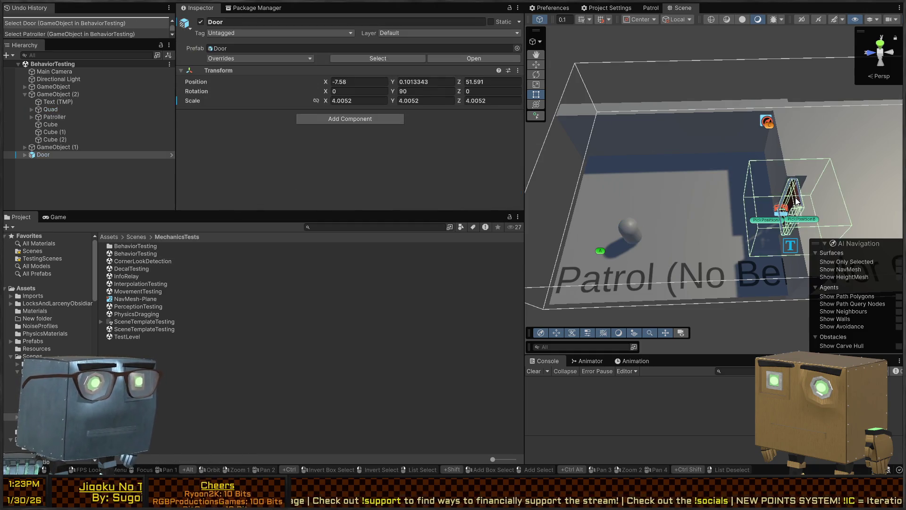
Expand Door and RootOverride in the Hierarchy and select DoorInteractable to view its Door script
click(25, 155)
click(49, 176)
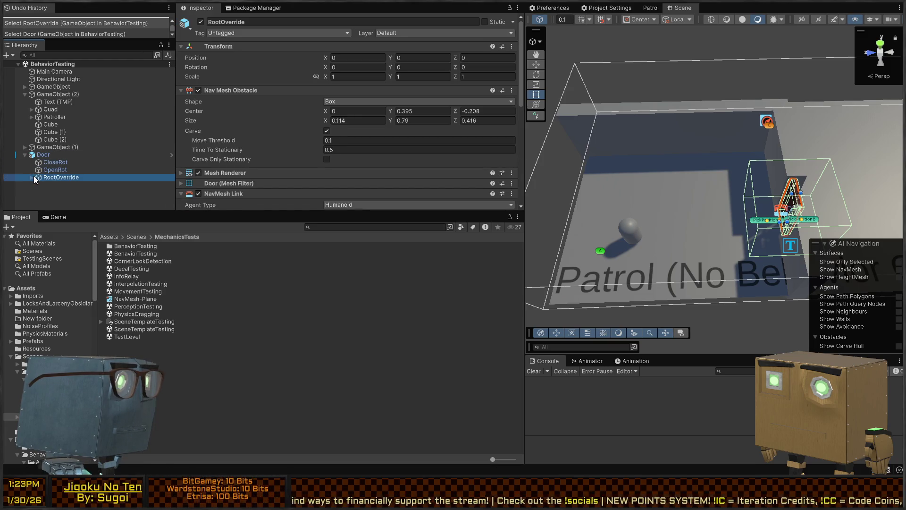
click(31, 177)
click(64, 185)
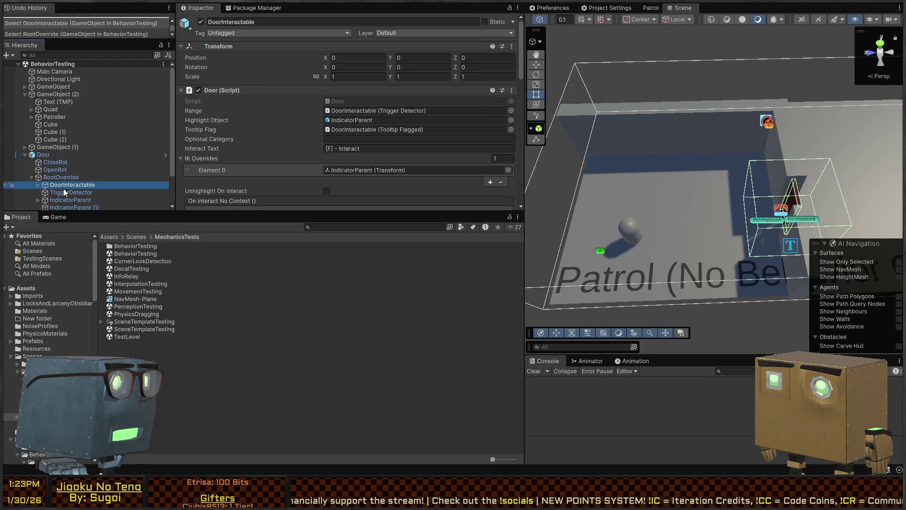
scroll(296, 128, down, 1)
key(alt+Tab)
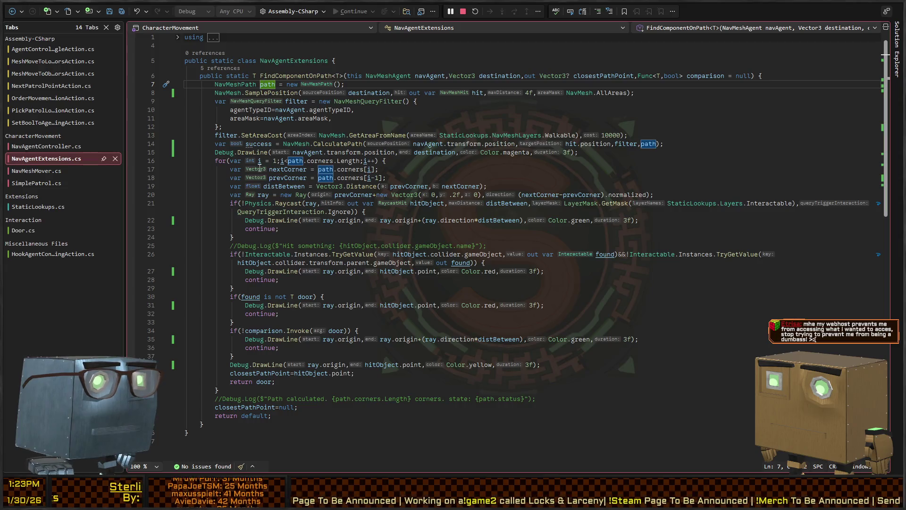
Inspect the CalculatePath call and its navAgent argument on line 14 of NavAgentExtensions.cs
click(364, 147)
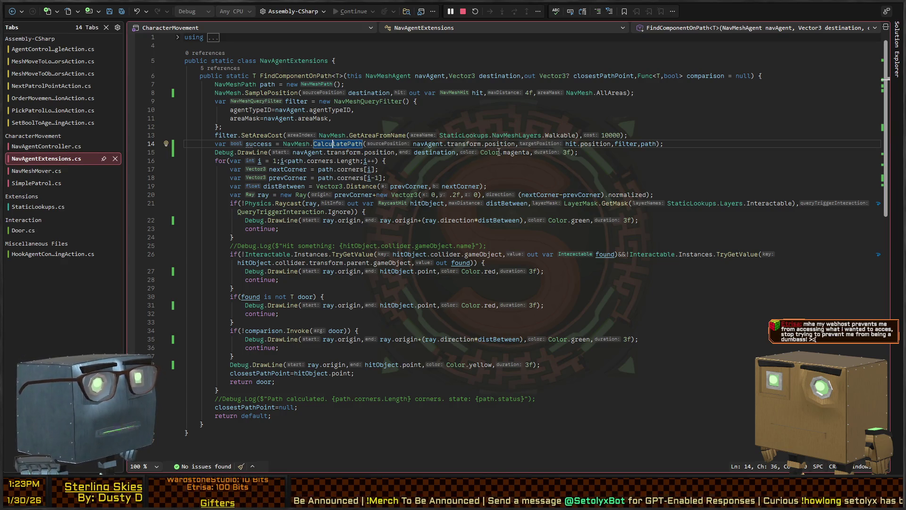
click(420, 144)
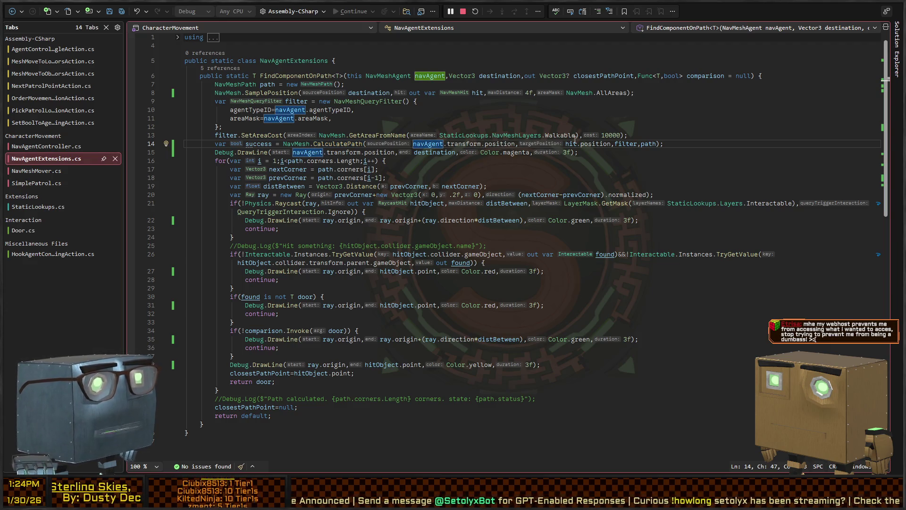
key(alt+Tab)
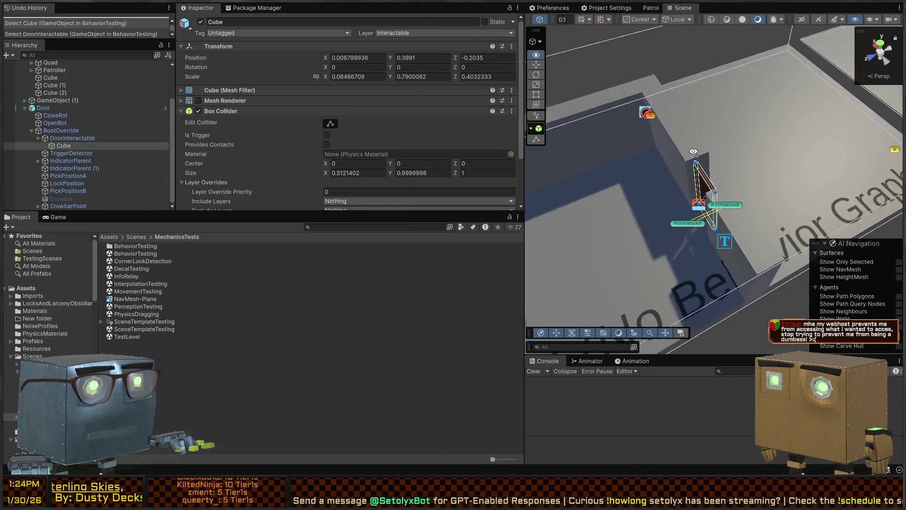
Enable Auto Traverse Off Mesh Link in the Patroller's NavMeshAgent Path Finding settings
mouse_move(595, 147)
mouse_down()
mouse_move(449, 124)
mouse_move(412, 108)
mouse_up()
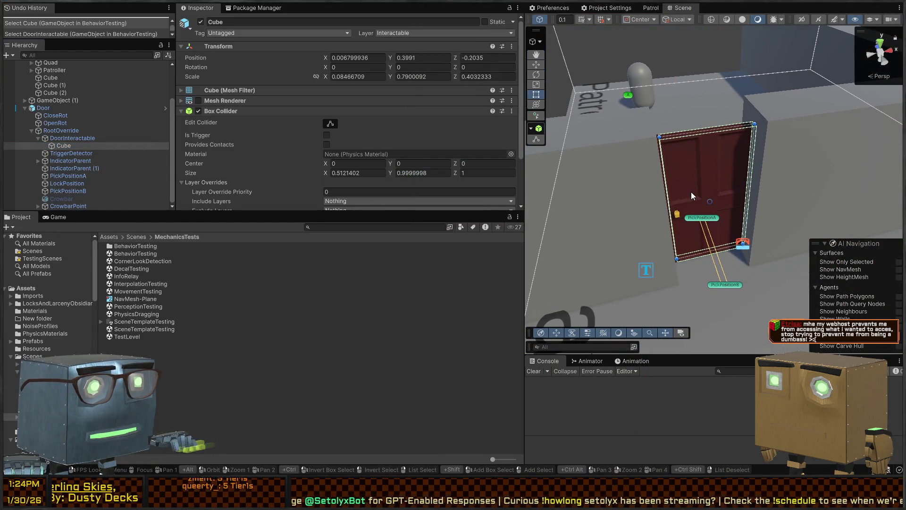
click(691, 191)
click(628, 98)
click(659, 165)
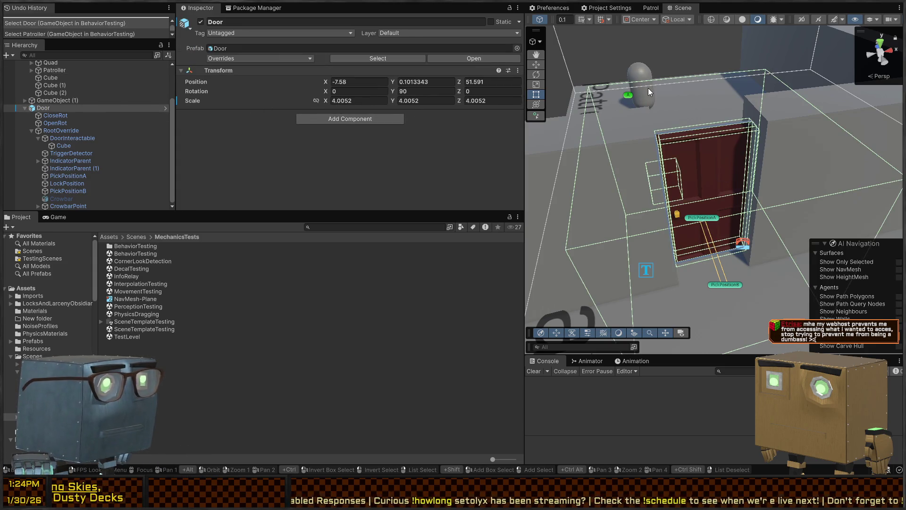
click(648, 91)
scroll(257, 137, down, 15)
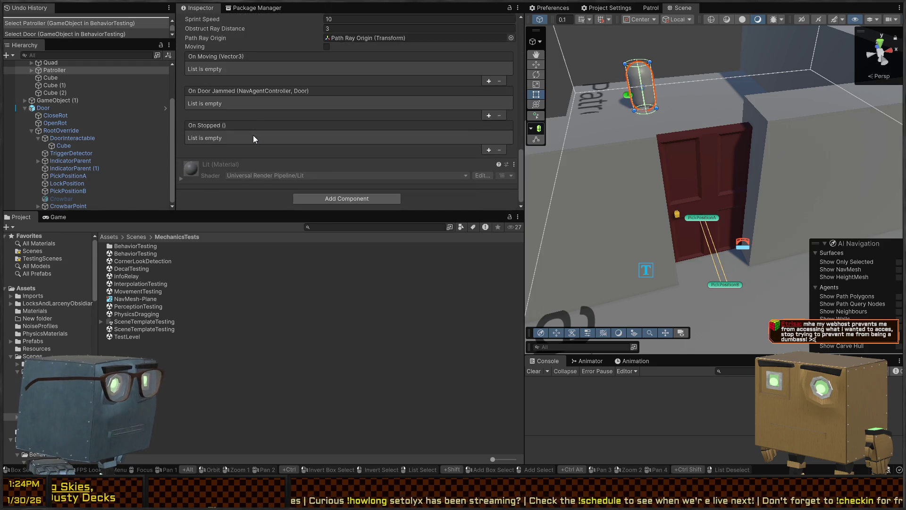
scroll(254, 133, up, 15)
scroll(255, 127, down, 5)
click(327, 150)
click(327, 149)
Enter Play mode and frame the floor Quad to watch the Patroller patrol
drag(661, 169, 755, 182)
key(ctrl+p)
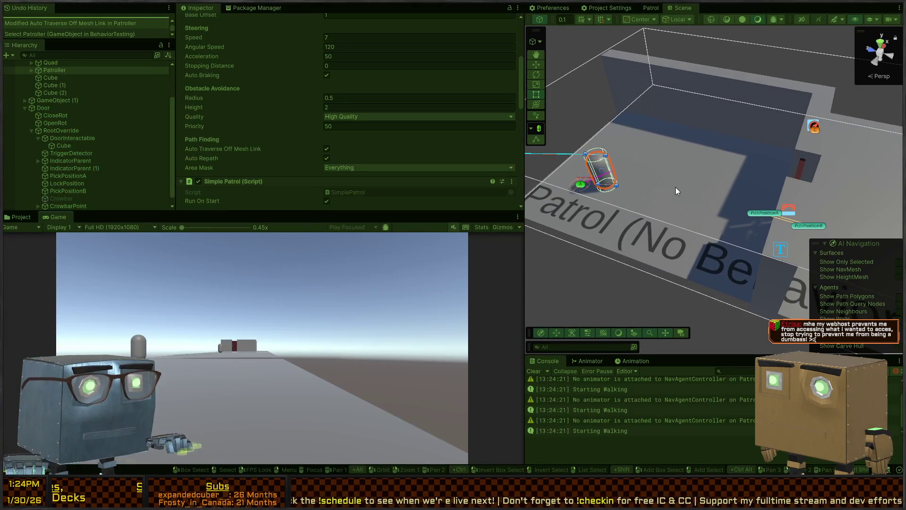
click(627, 188)
mouse_move(628, 187)
mouse_down()
mouse_move(739, 200)
mouse_move(731, 180)
mouse_move(635, 186)
mouse_move(713, 181)
mouse_move(655, 189)
mouse_up()
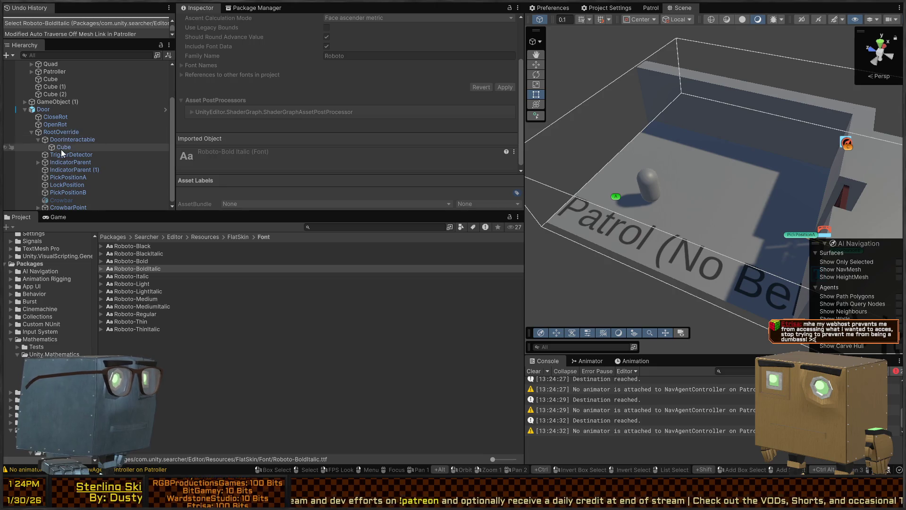
Uncheck Auto Traverse Off Mesh Link and Auto Repath on the Patroller's NavMeshAgent, then enter Play mode
click(638, 178)
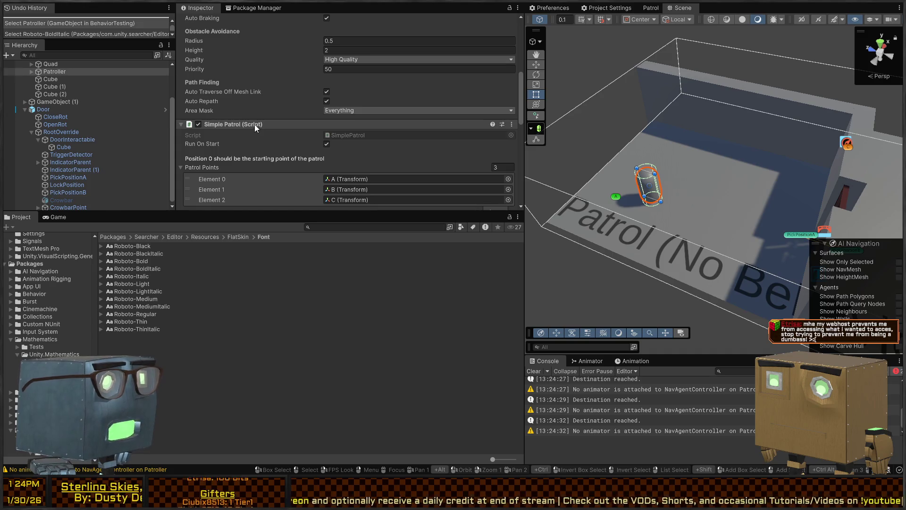
scroll(253, 123, down, 6)
scroll(256, 123, down, 8)
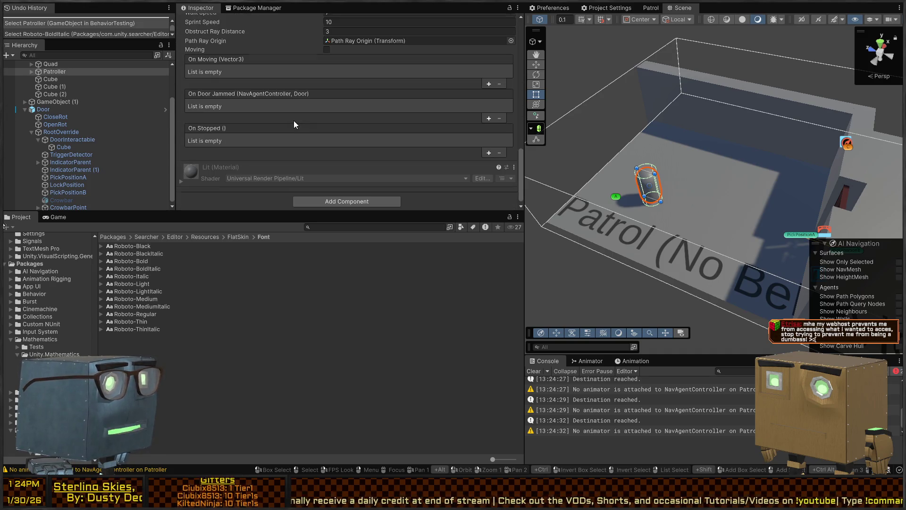
scroll(294, 121, up, 7)
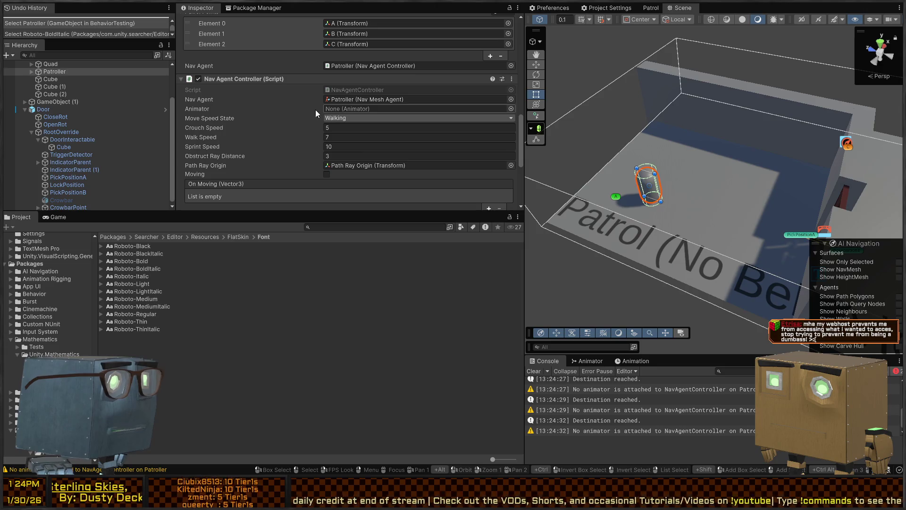
scroll(284, 120, up, 5)
scroll(283, 120, up, 8)
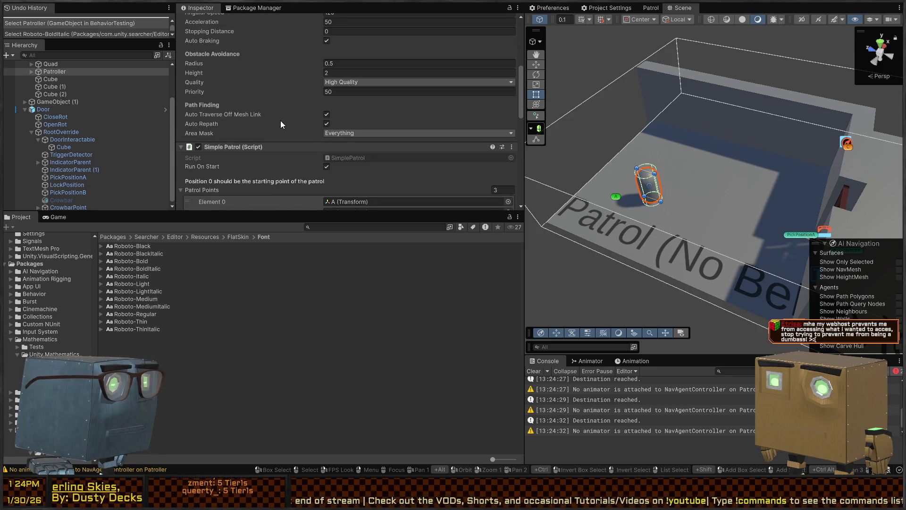
scroll(281, 66, down, 3)
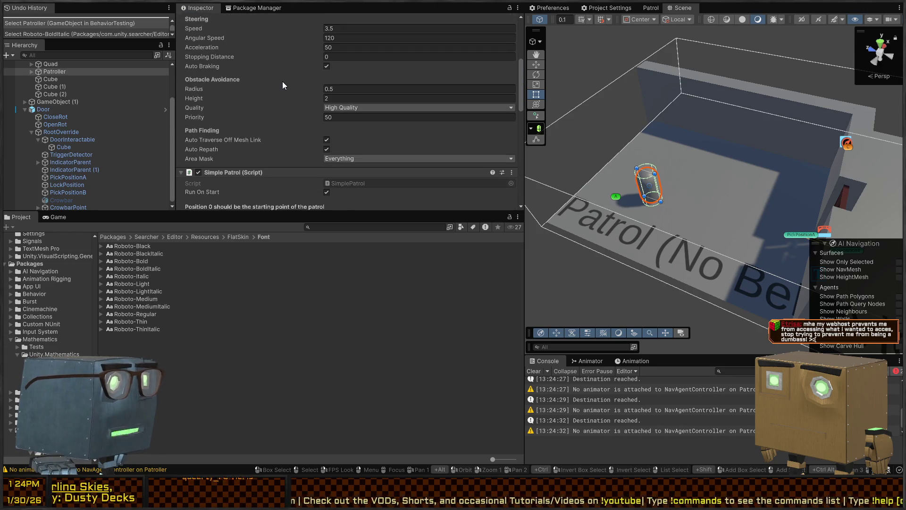
click(326, 140)
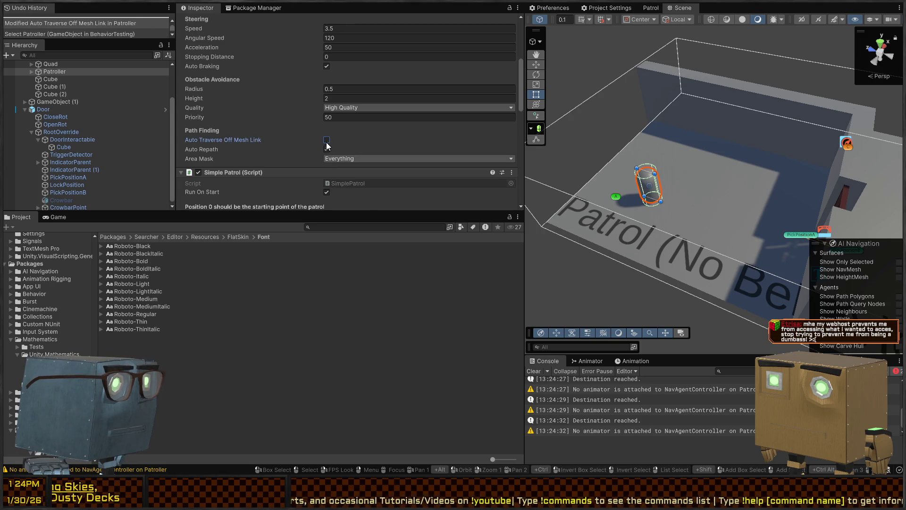
click(326, 149)
key(ctrl+p)
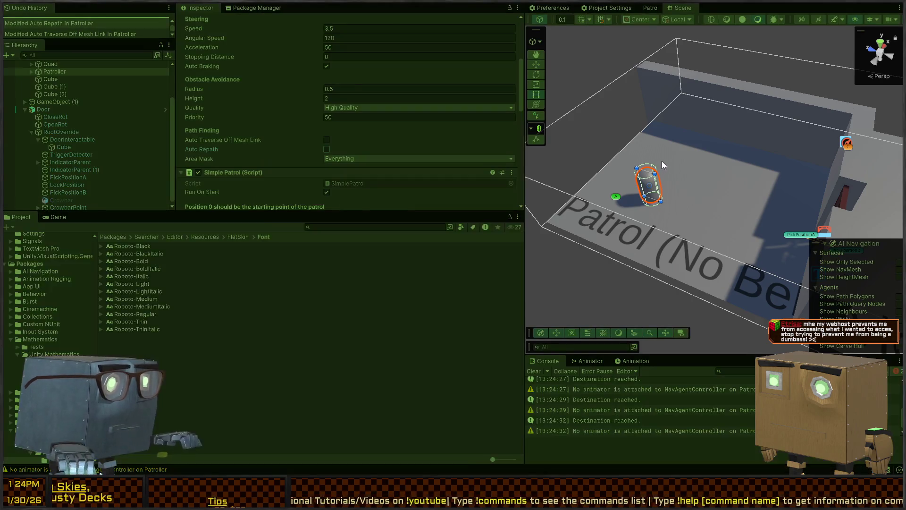
Watch the patrol near the door, exit Play mode, and return to Visual Studio
mouse_move(610, 172)
mouse_down()
mouse_move(733, 180)
mouse_move(697, 164)
mouse_move(782, 180)
mouse_move(681, 166)
mouse_move(732, 186)
mouse_move(501, 177)
mouse_move(745, 179)
mouse_move(855, 159)
mouse_move(787, 123)
mouse_up()
key(ctrl+p)
key(ctrl+p)
key(ctrl+p)
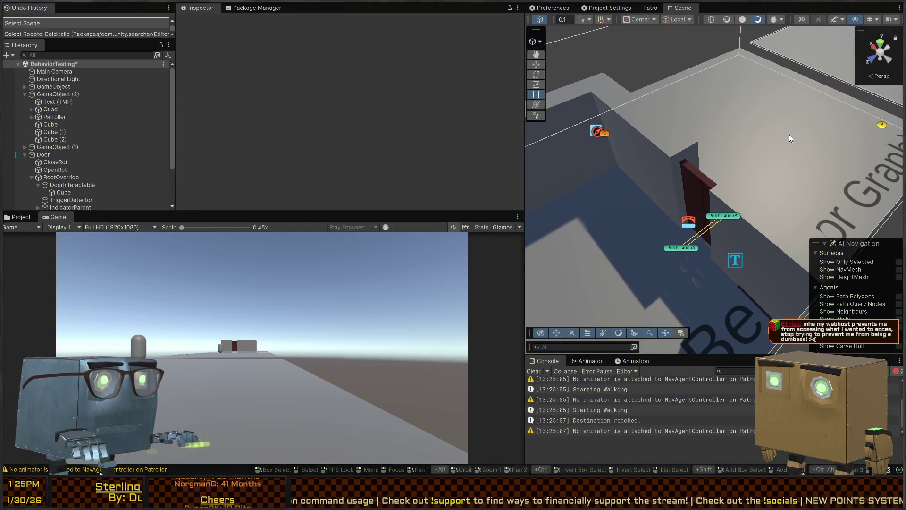
key(alt+Tab)
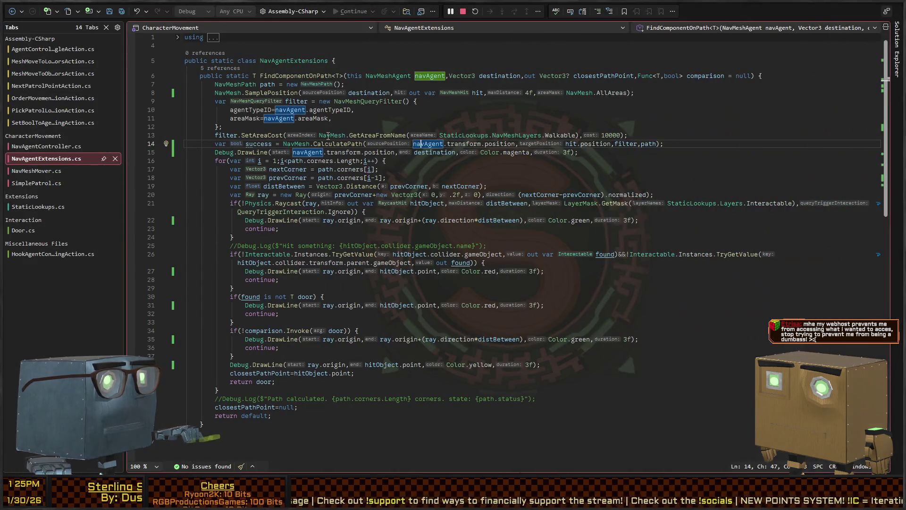
Go to CalculatePath's definition, read CalculatePathFilterInternal in the decompiled NavMesh, then navigate back
ctrl+click(337, 144)
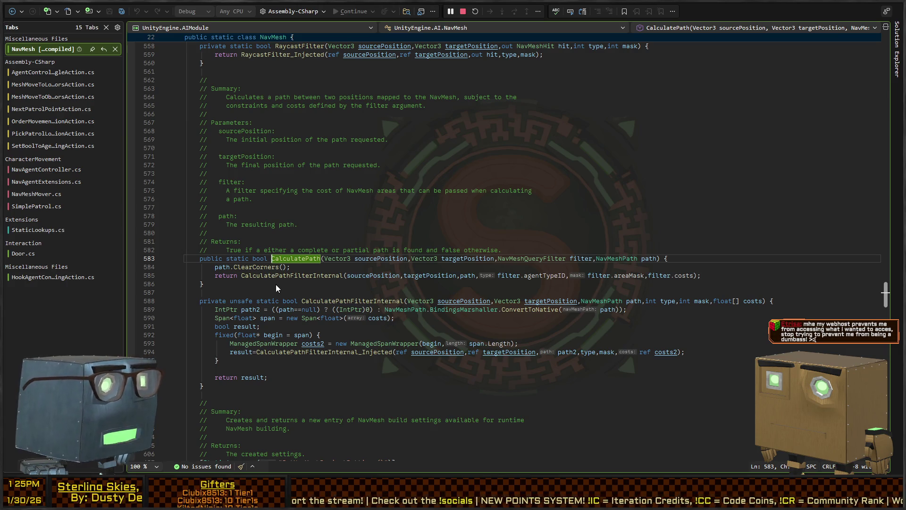
click(303, 277)
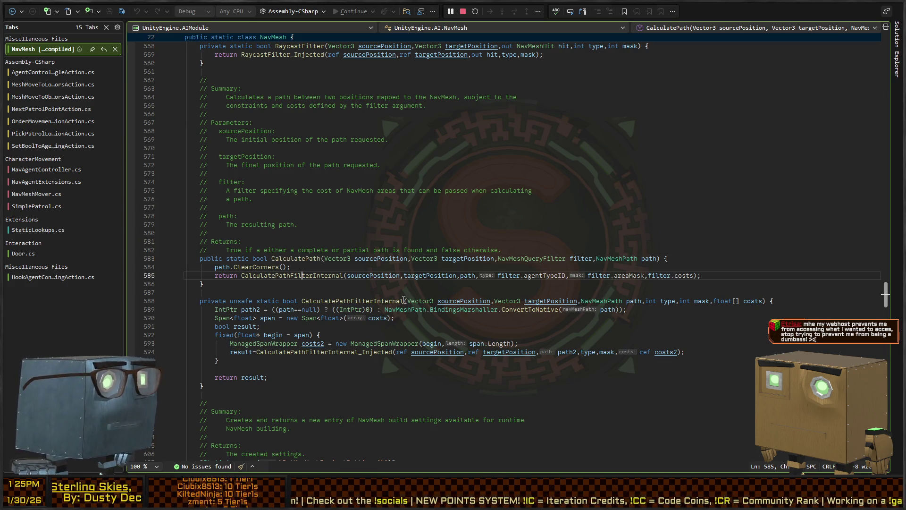
scroll(242, 314, down, 4)
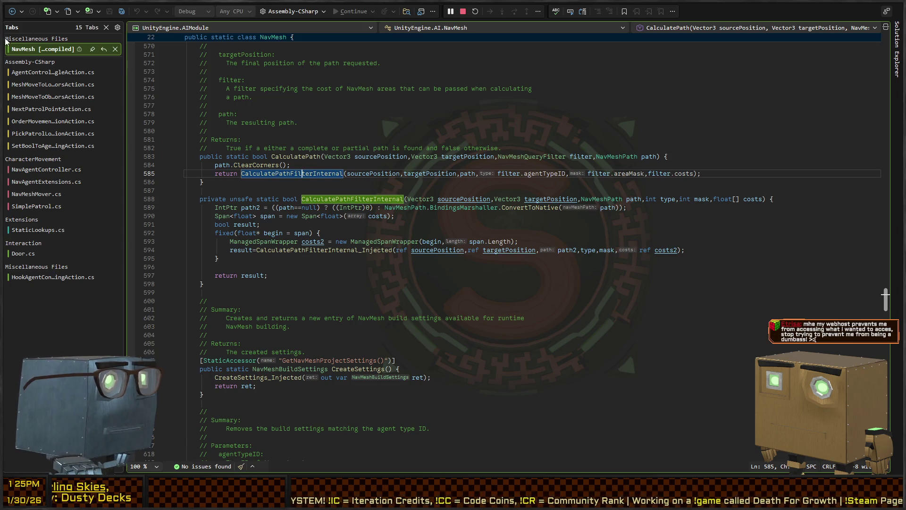
click(14, 15)
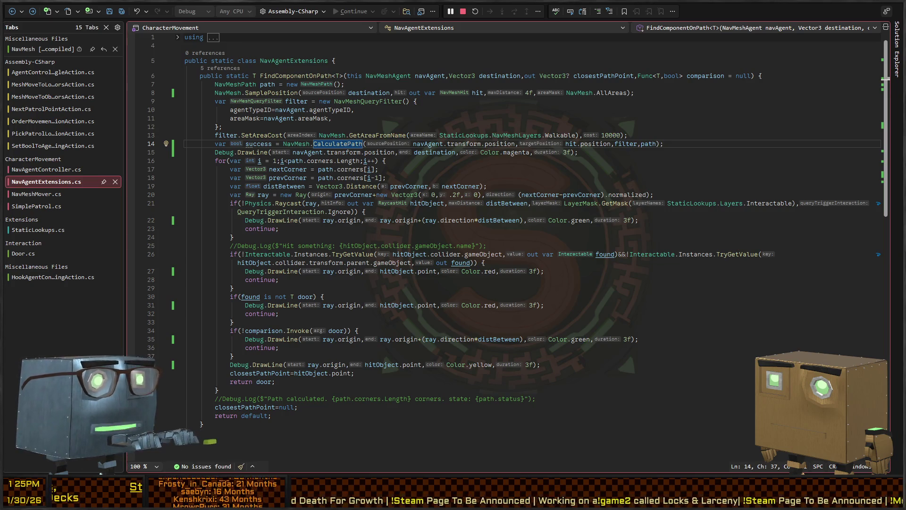
key(alt+Tab)
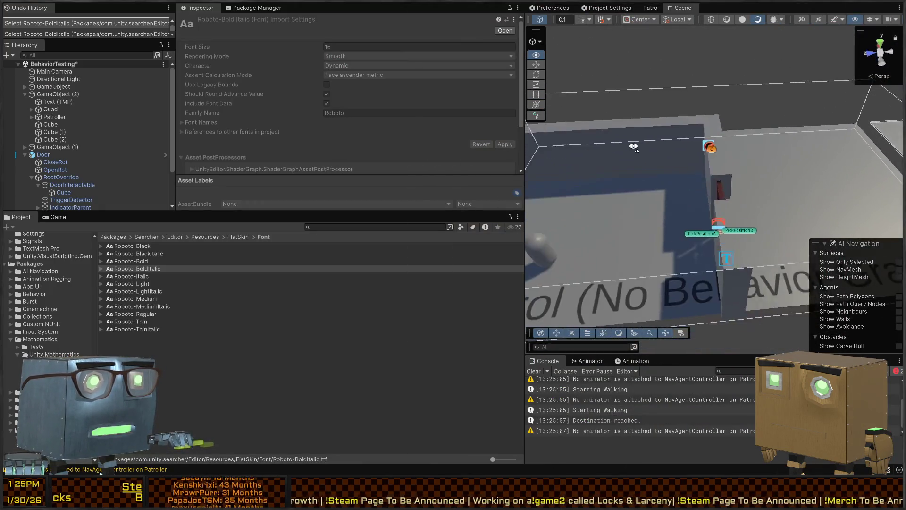
Select the floor Quad and collapse the BehaviorTesting scene in the Hierarchy
click(802, 172)
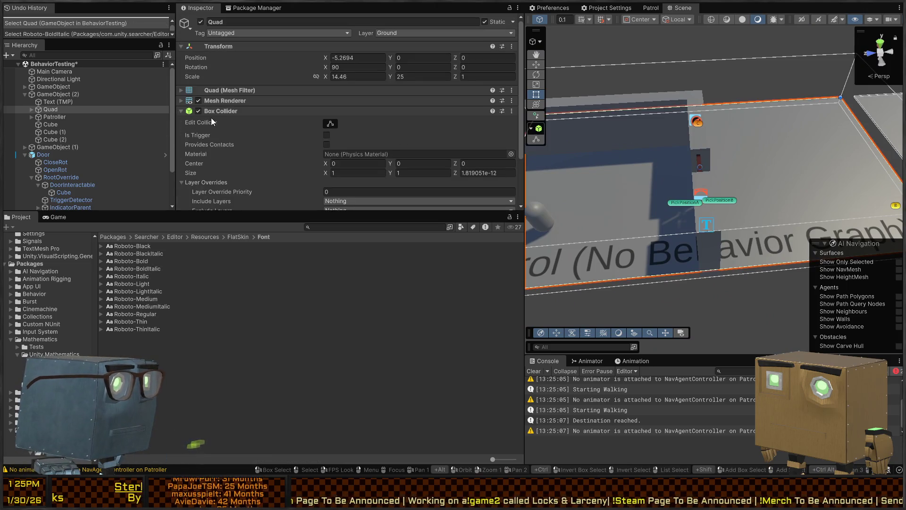
click(18, 64)
scroll(48, 283, up, 5)
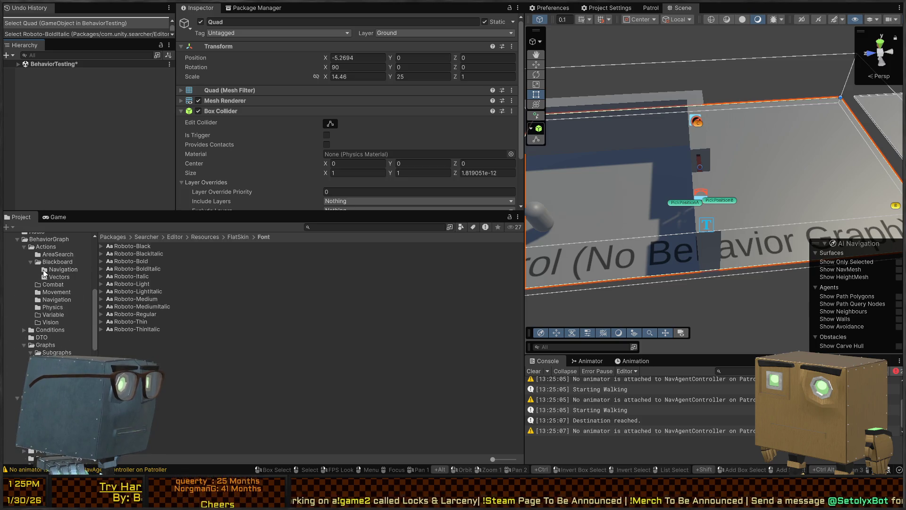
scroll(44, 273, up, 5)
Load Mission 1 Remake2 from Scenes > Chapters > Prologue and pull the view back over the level
click(30, 251)
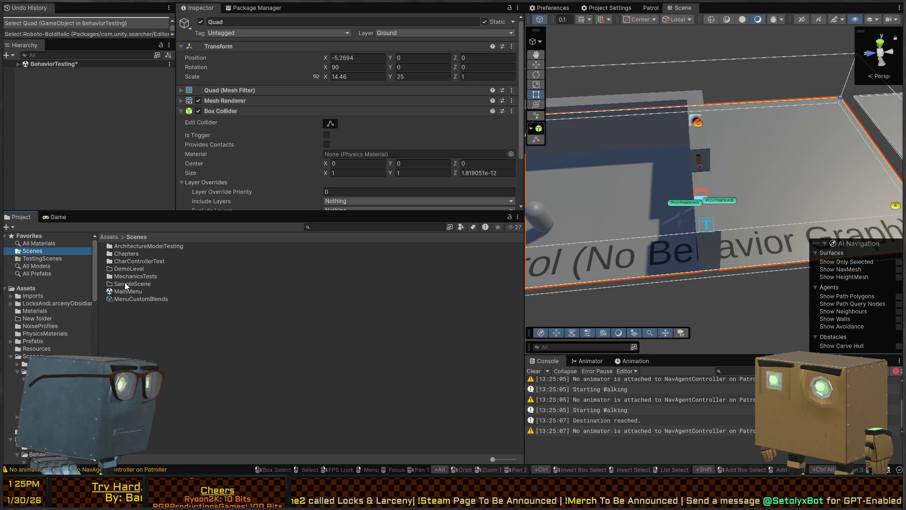
double_click(124, 255)
double_click(132, 247)
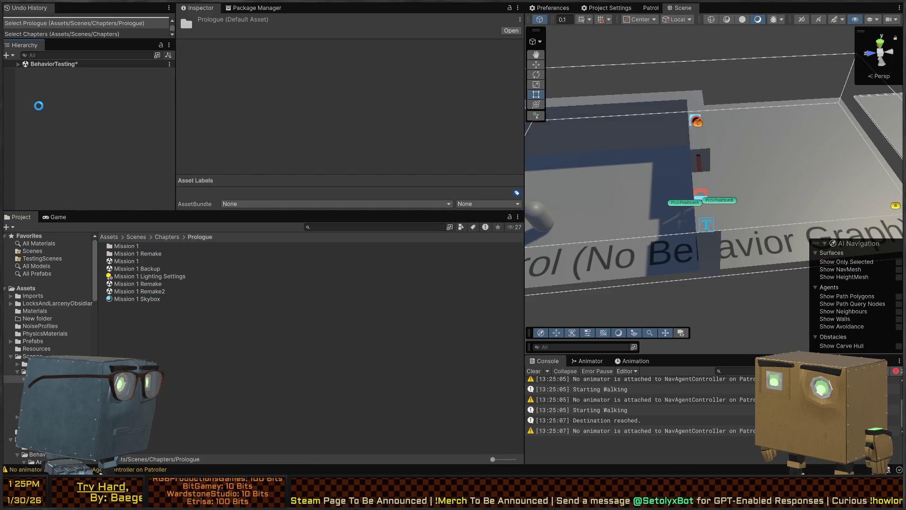
click(33, 73)
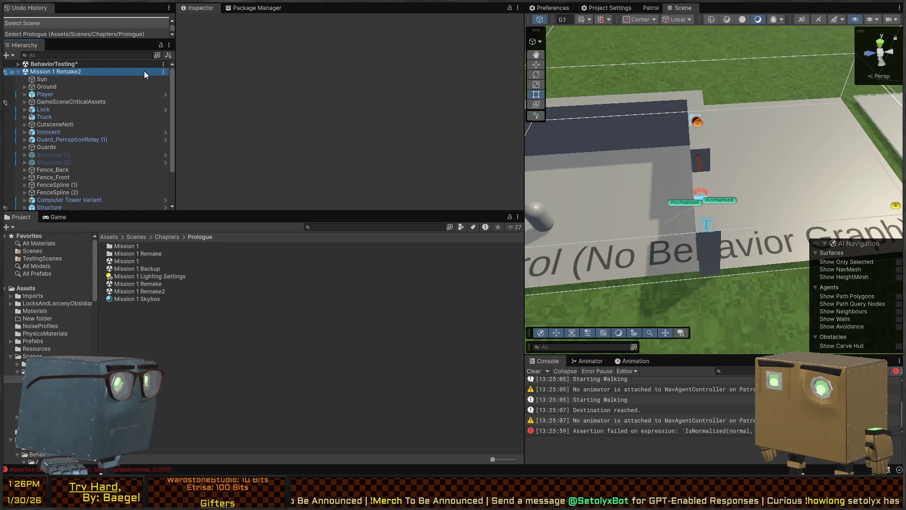
mouse_move(613, 142)
mouse_down()
mouse_move(888, 108)
mouse_move(835, 156)
mouse_move(560, 38)
mouse_move(399, 105)
mouse_up()
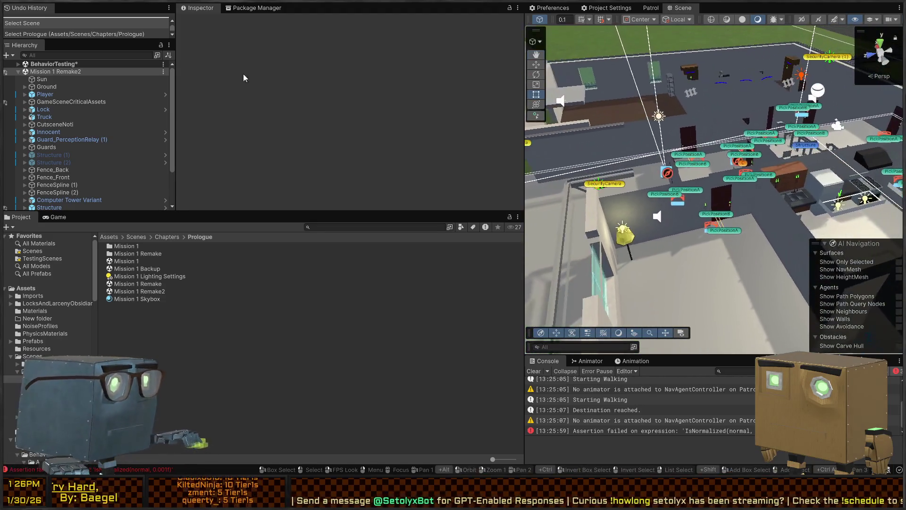
click(67, 55)
Filter the Hierarchy by t:NavMeshSurface and select the Ground object
text(t:NavMeshSurface)
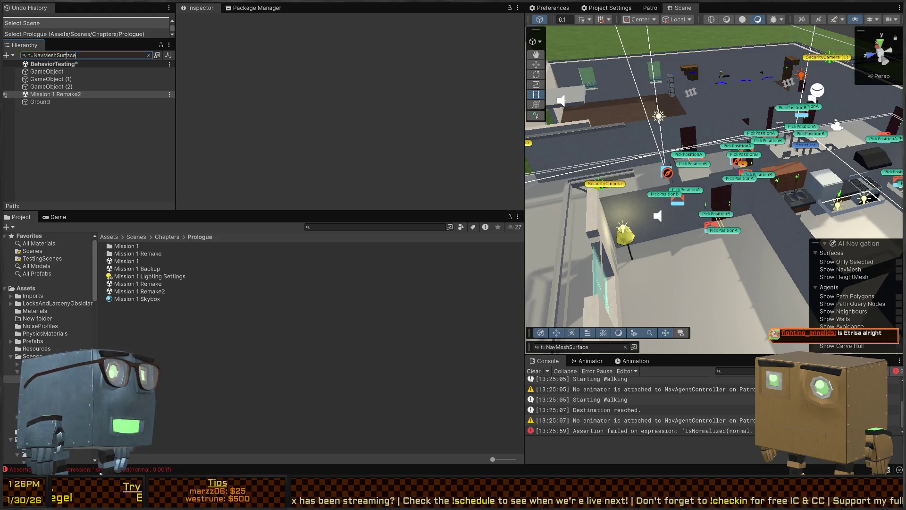
key(Return)
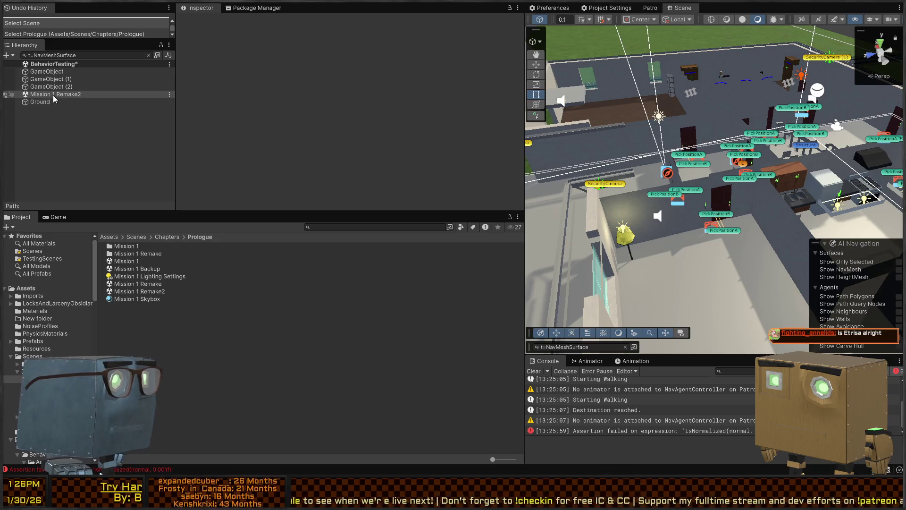
click(34, 101)
click(43, 95)
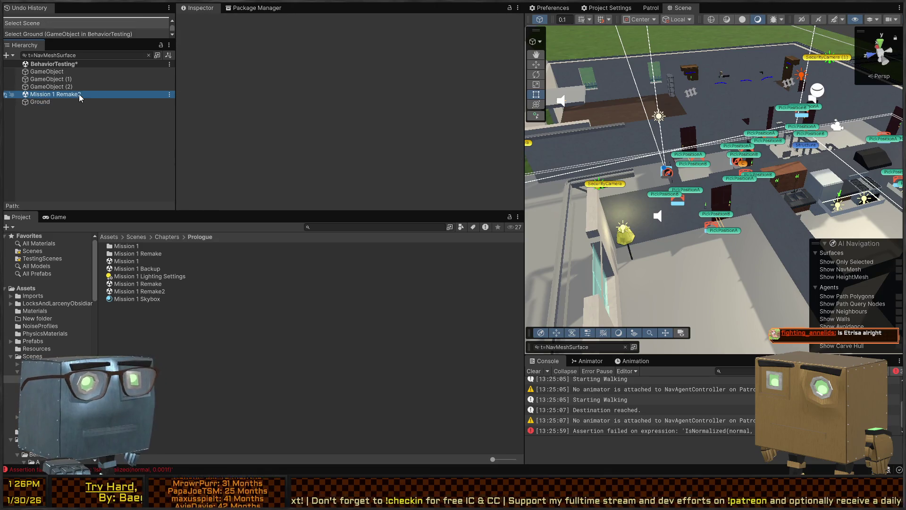
drag(756, 186, 662, 156)
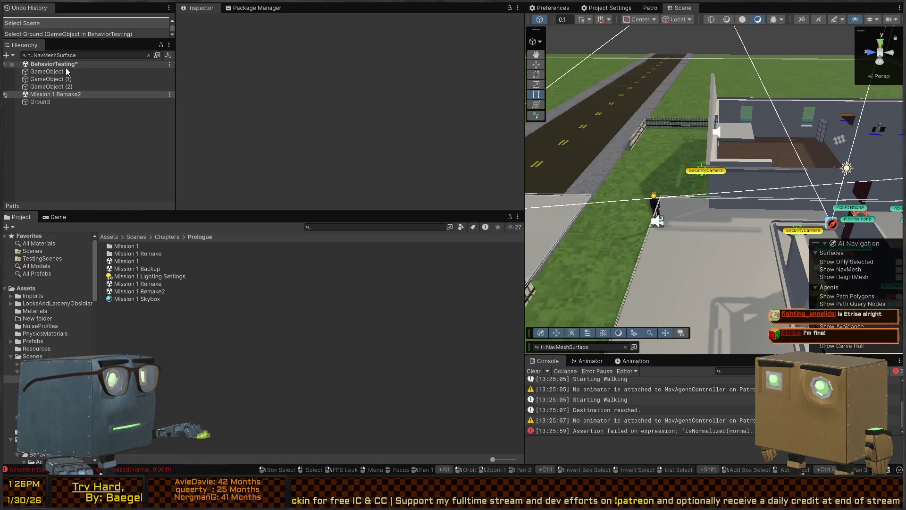
click(40, 102)
Expand Ground's NavMesh Surface Advanced settings for voxel and tile size, then locate its baked data asset
scroll(265, 101, down, 3)
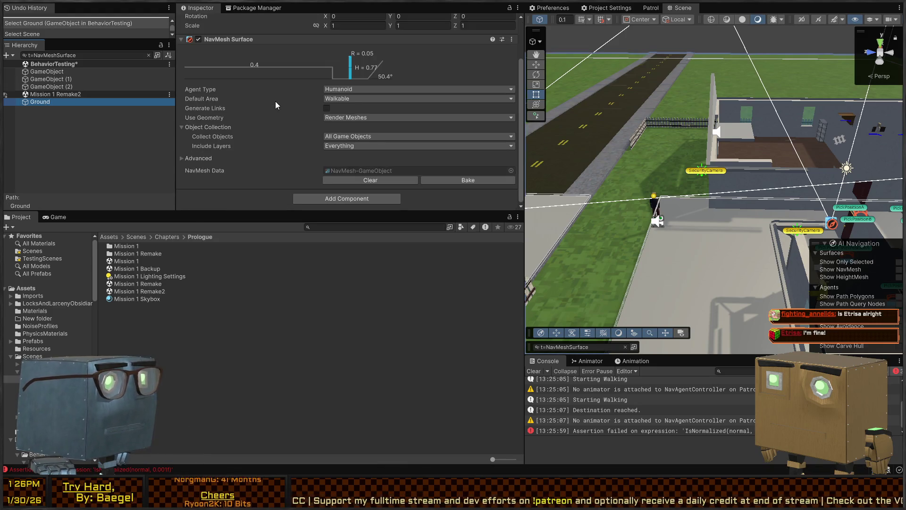
click(193, 159)
scroll(264, 128, down, 5)
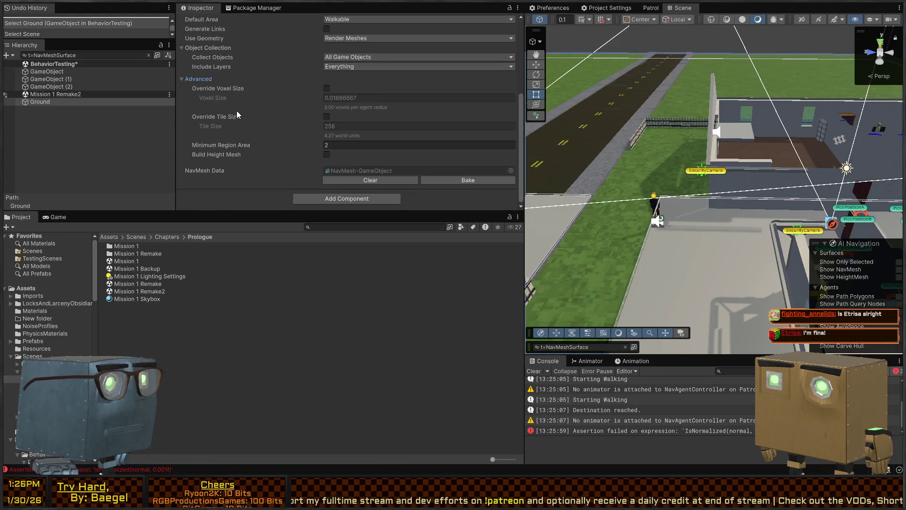
click(201, 79)
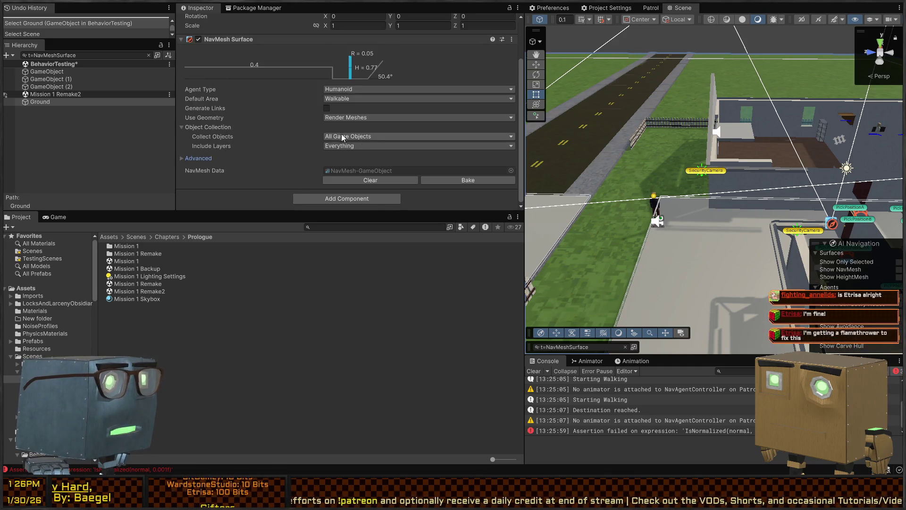
scroll(284, 134, up, 3)
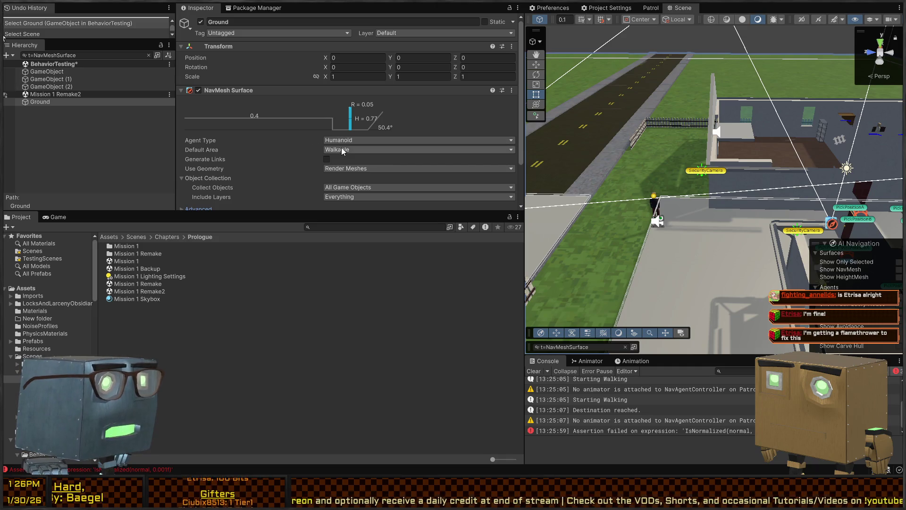
scroll(227, 132, down, 3)
click(196, 157)
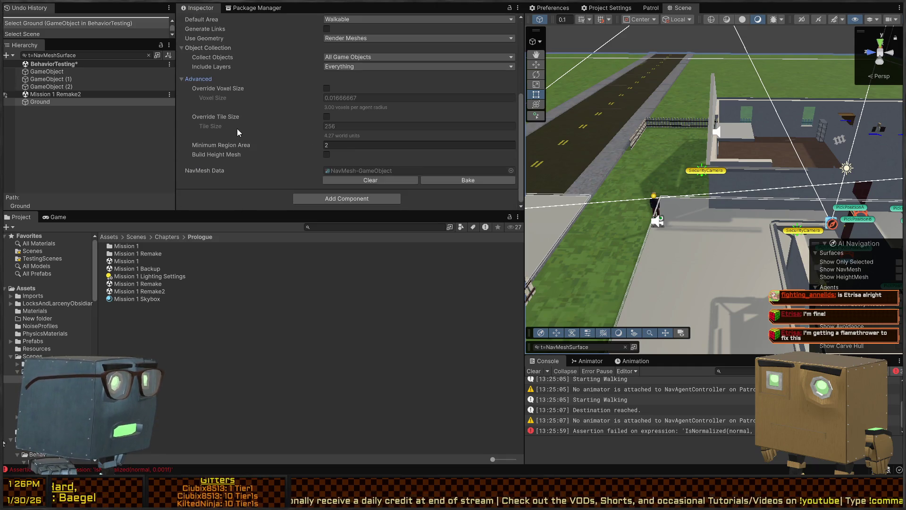
scroll(673, 149, up, 5)
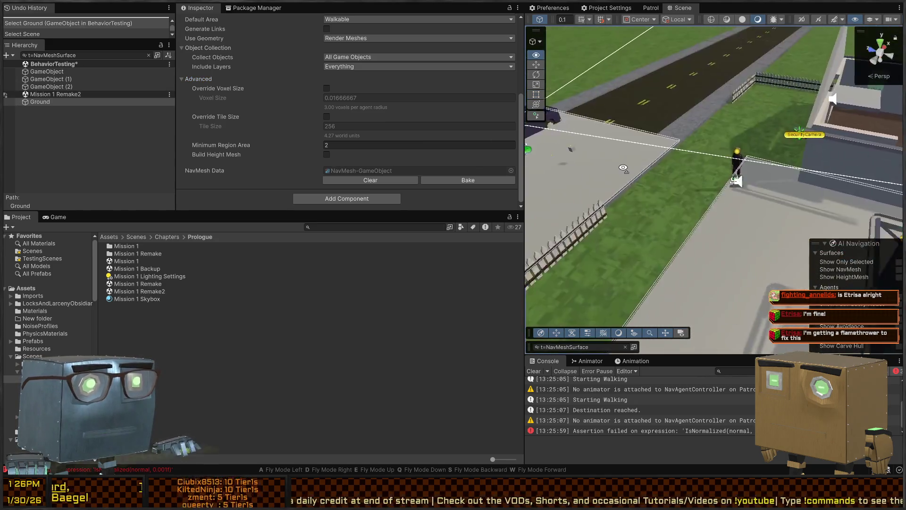
double_click(396, 171)
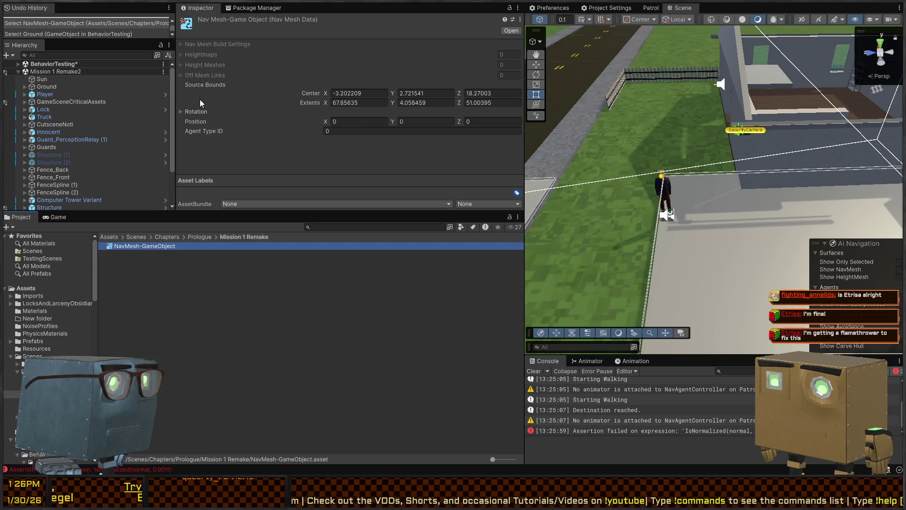
Frame the guard and inspect Guard_PerceptionRelay Variant (2)'s Nav Mesh Agent settings
click(665, 190)
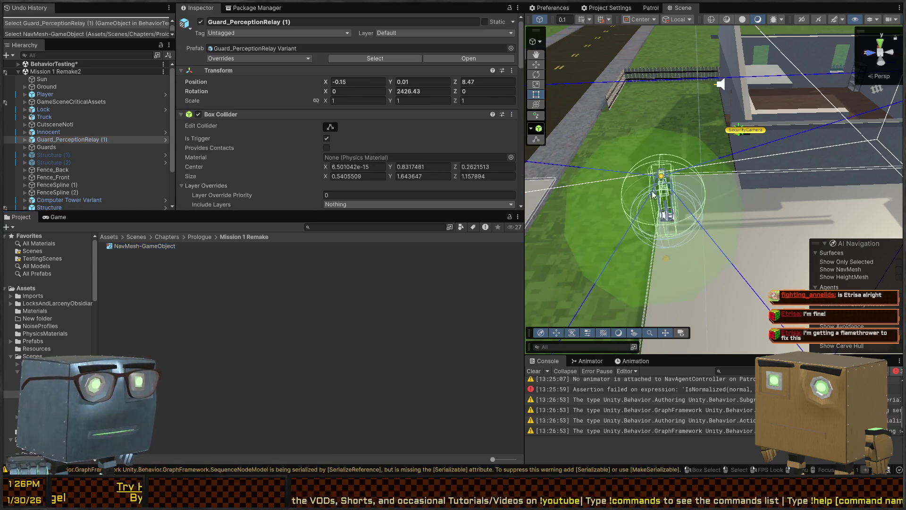
key(f)
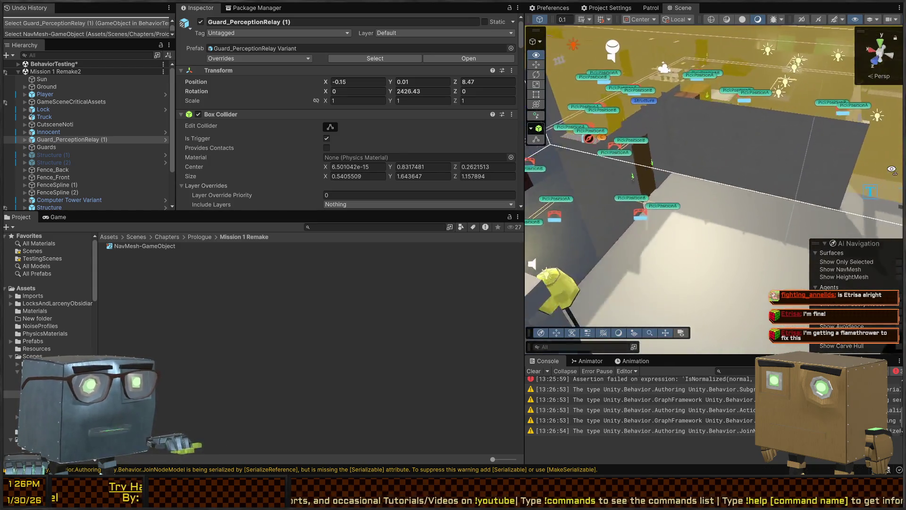
click(25, 147)
click(75, 154)
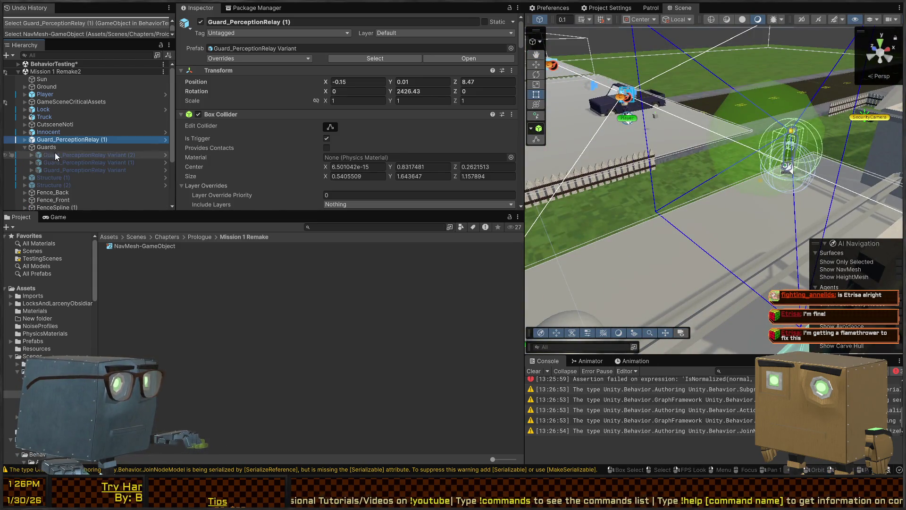
scroll(221, 114, down, 8)
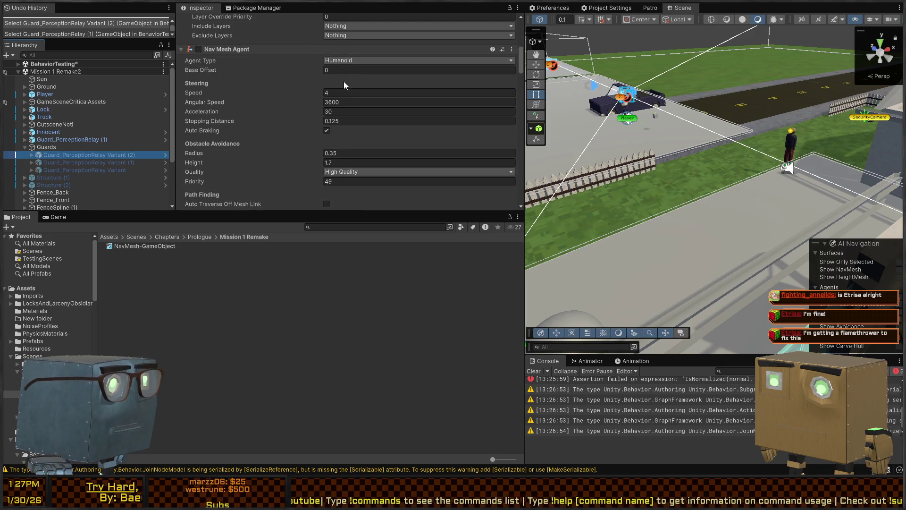
scroll(368, 99, down, 2)
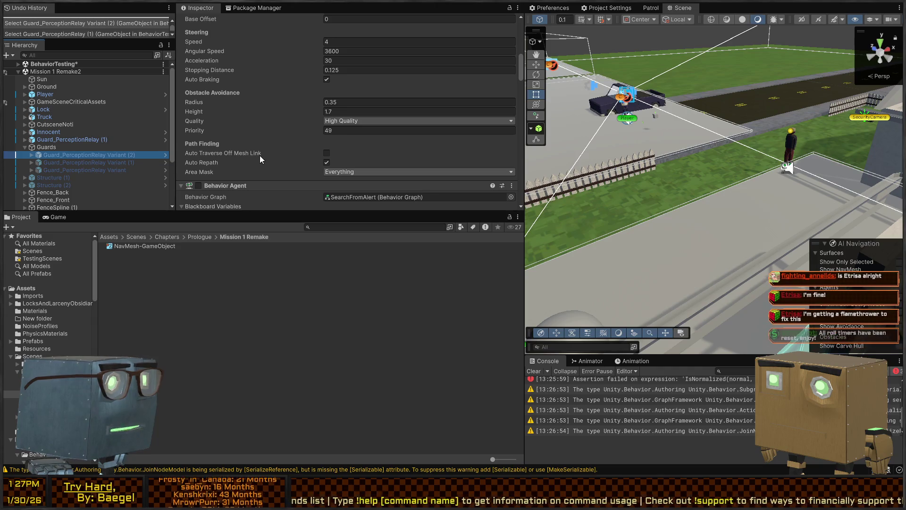
scroll(236, 131, up, 1)
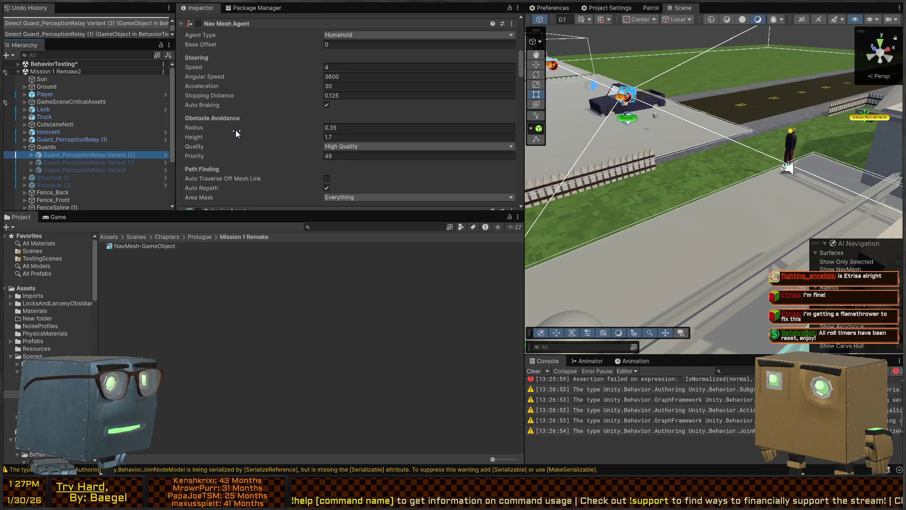
scroll(260, 114, up, 3)
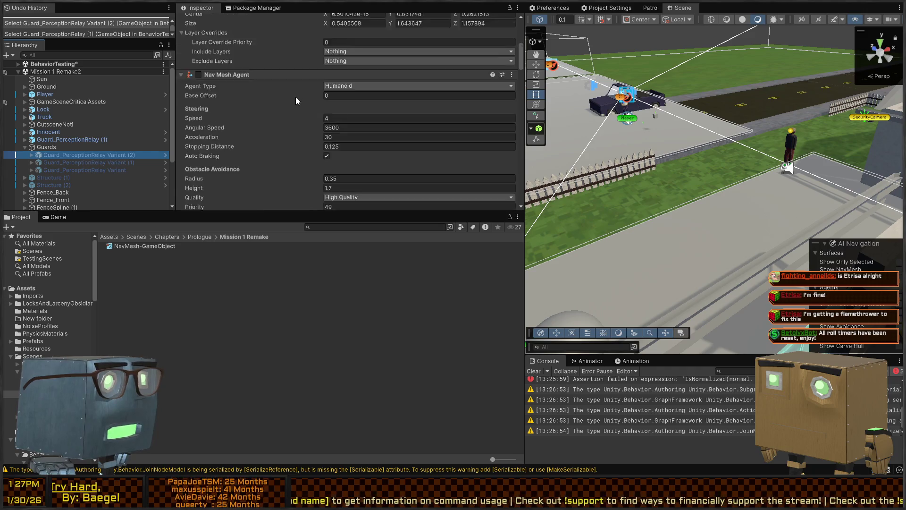
scroll(255, 119, up, 5)
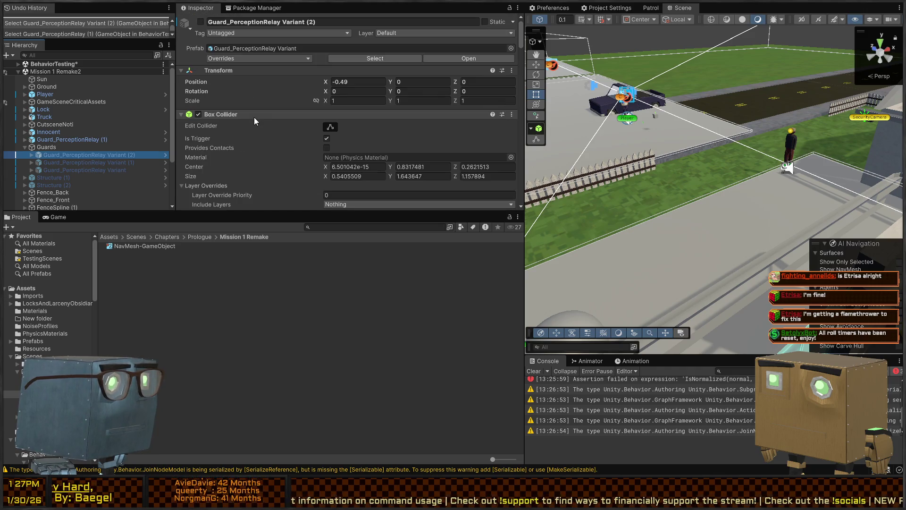
scroll(253, 117, down, 15)
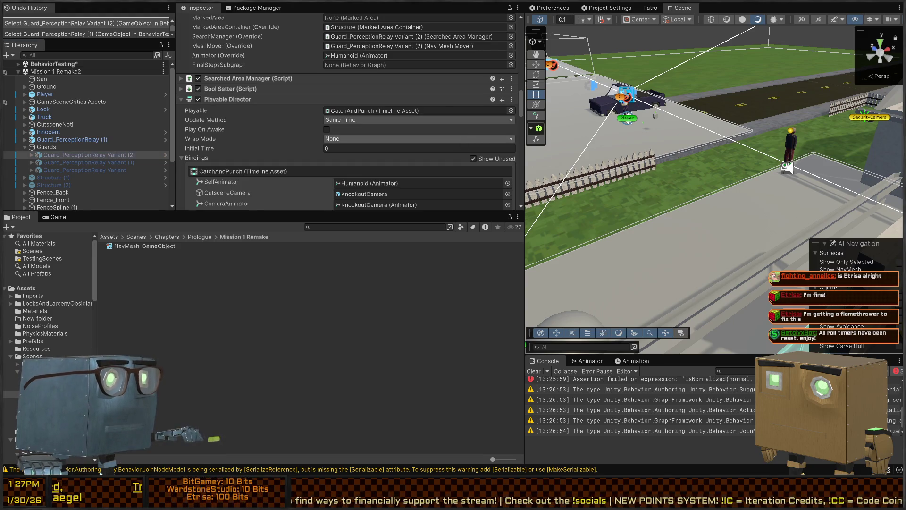
Select navAgent.transform. on line 14 of NavAgentExtensions.cs, then clear the selection
click(429, 144)
key(ctrl+Left)
key(ctrl+shift+Right)
key(ctrl+shift+Right)
key(ctrl+shift+Right)
key(ctrl+shift+Right)
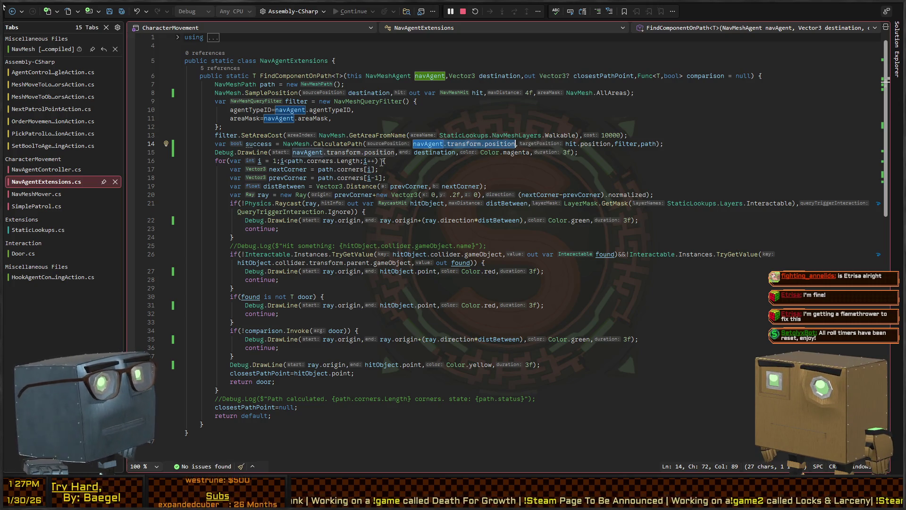
click(355, 143)
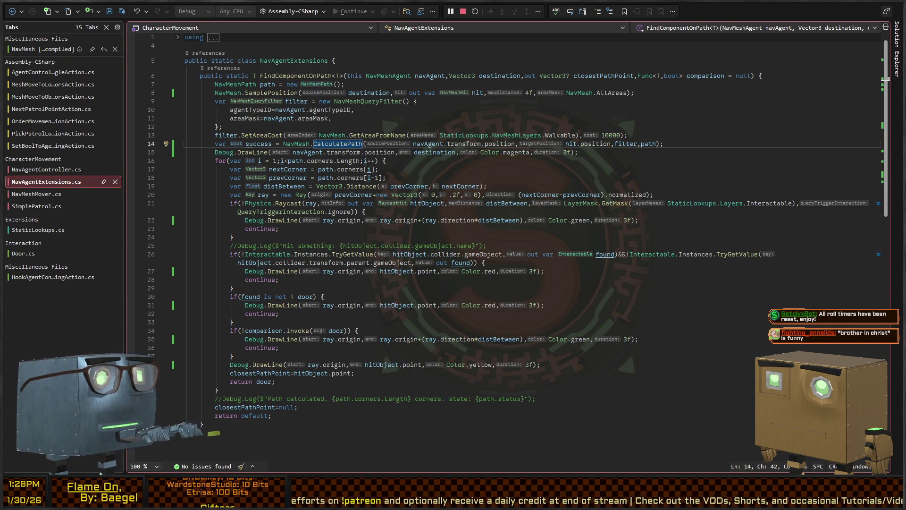
Switch back to the Unity Editor, leaving NavAgentExtensions.cs unedited
key(alt+Tab)
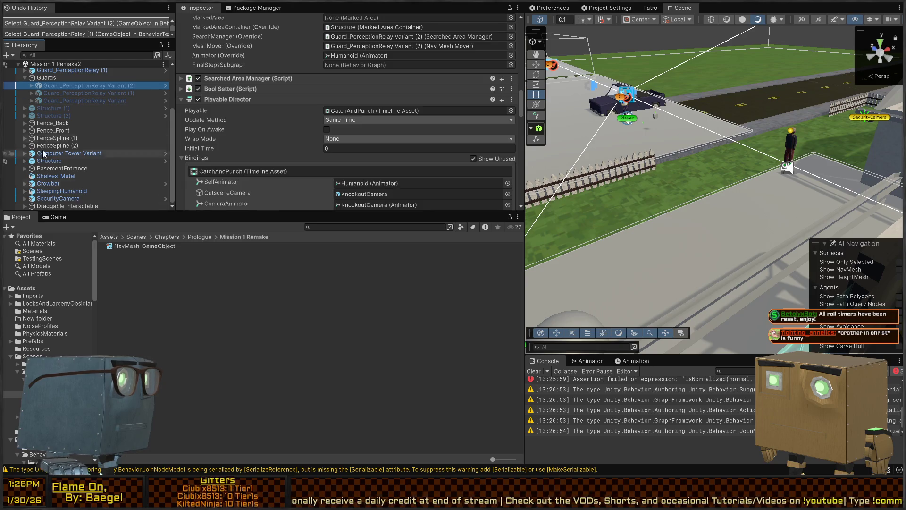
Unload Mission 1 Remake2 so only BehaviorTesting stays loaded, then return to NavAgentExtensions.cs
click(52, 71)
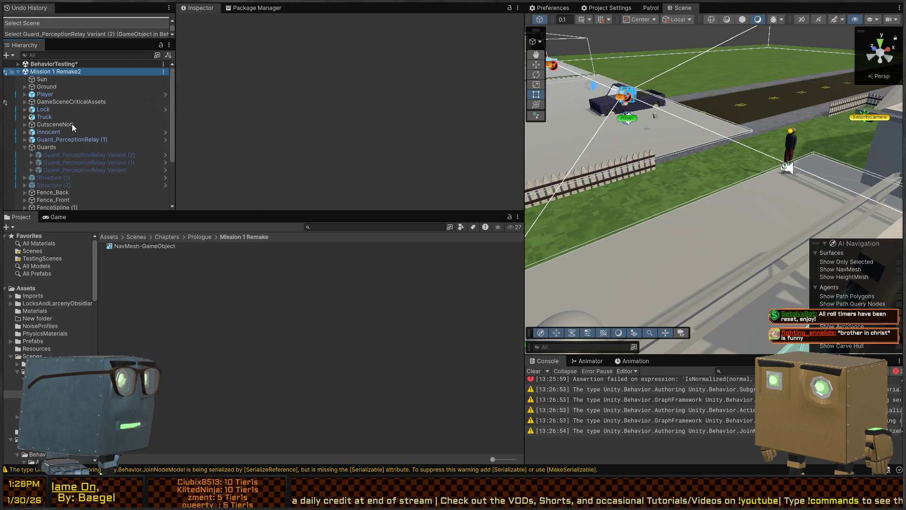
mouse_move(670, 123)
mouse_down()
mouse_move(638, 110)
mouse_move(690, 109)
mouse_move(678, 134)
mouse_move(688, 162)
mouse_move(809, 188)
mouse_move(896, 194)
mouse_move(19, 200)
mouse_move(49, 186)
mouse_move(38, 216)
mouse_move(371, 204)
mouse_up()
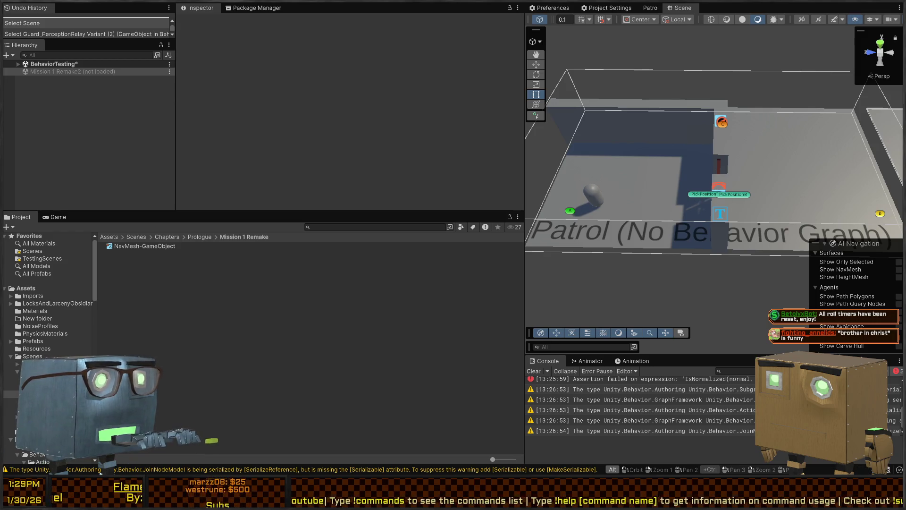
key(alt+Tab)
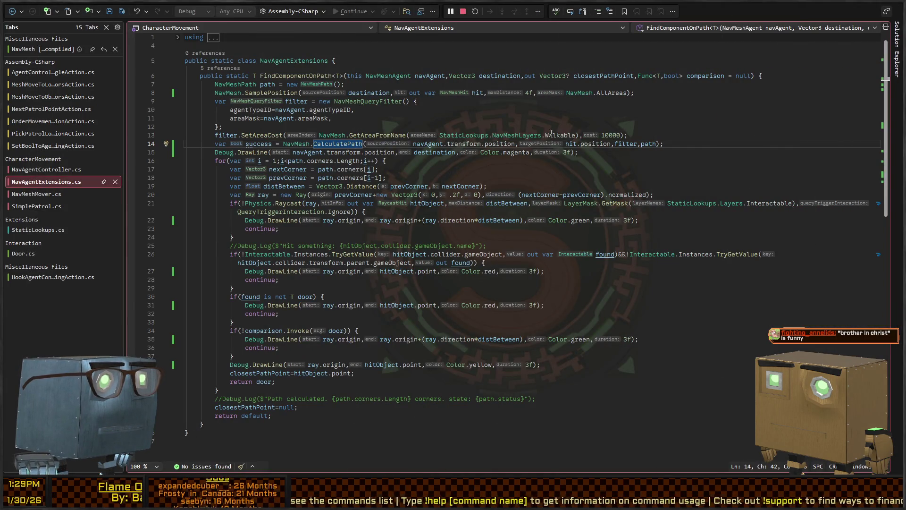
Comment out the SetAreaCost line in NavAgentExtensions.cs and save the script
triple_click(373, 135)
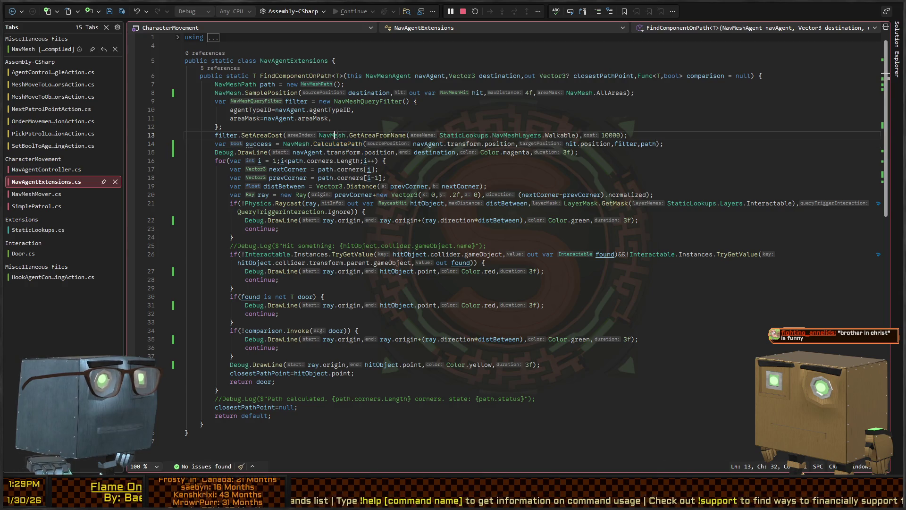
key(ctrl+k)
key(ctrl+c)
key(ctrl+s)
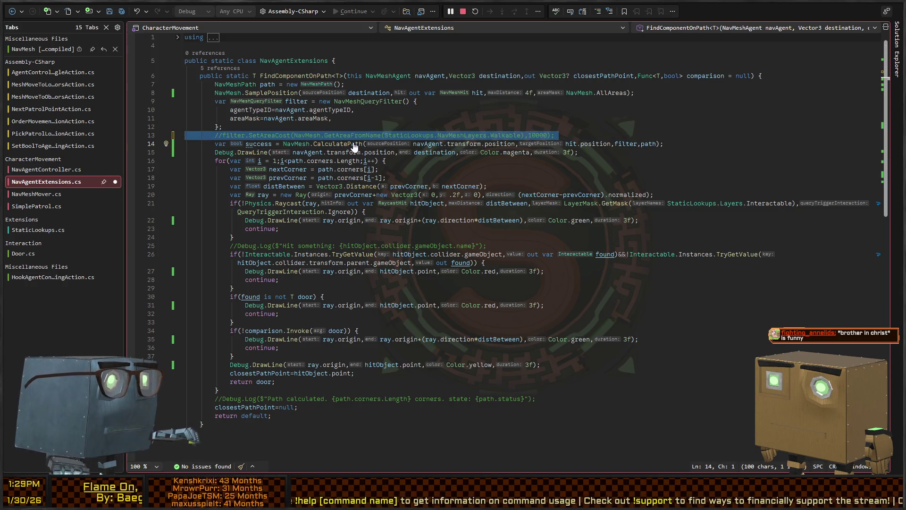
Run the patrol once in Unity's play mode, stop it, and return to the script
key(alt+Tab)
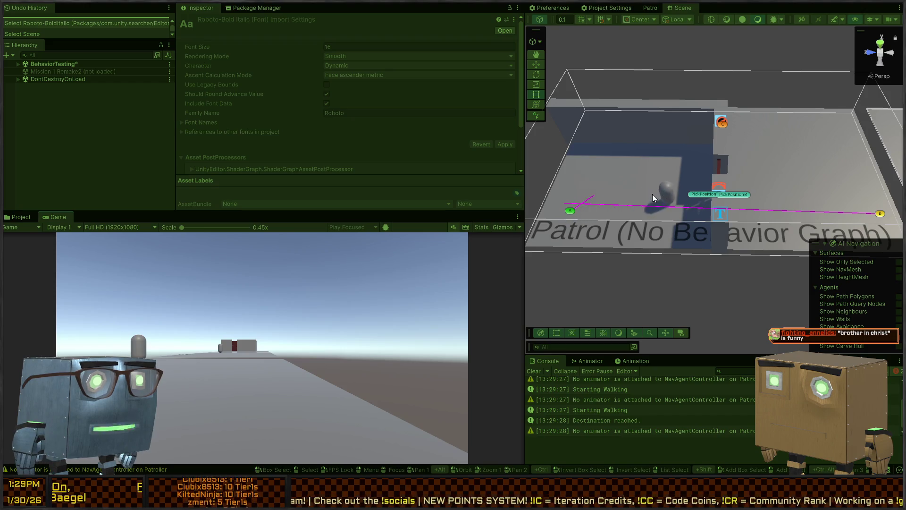
key(ctrl+p)
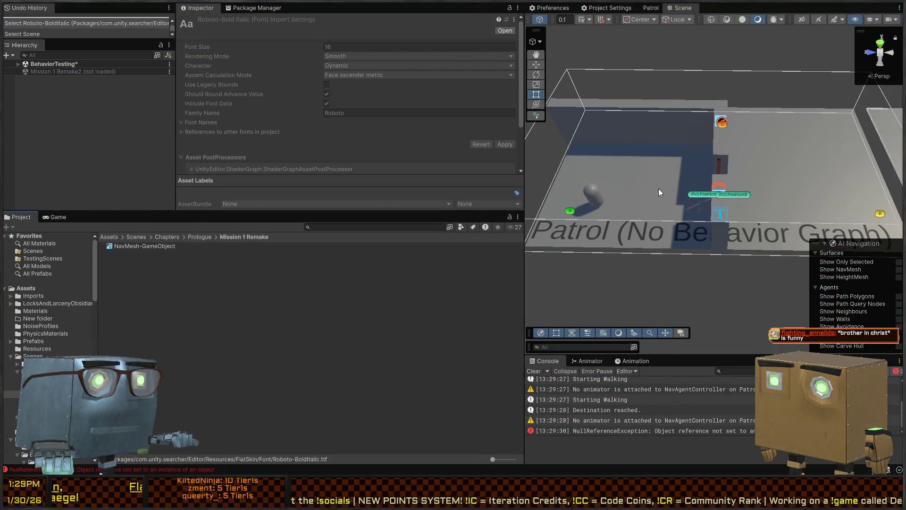
key(alt+Tab)
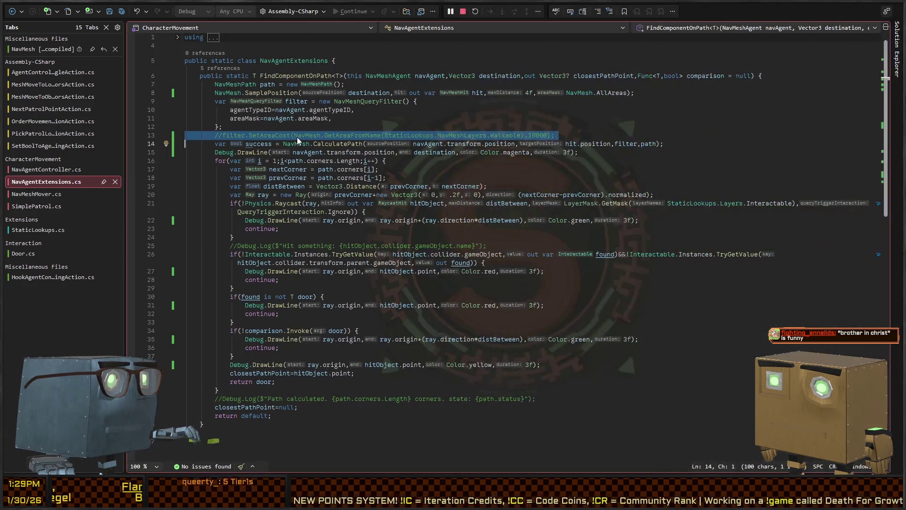
Replace the var success assignment on line 14 with an if(!CalculatePath) block
click(307, 145)
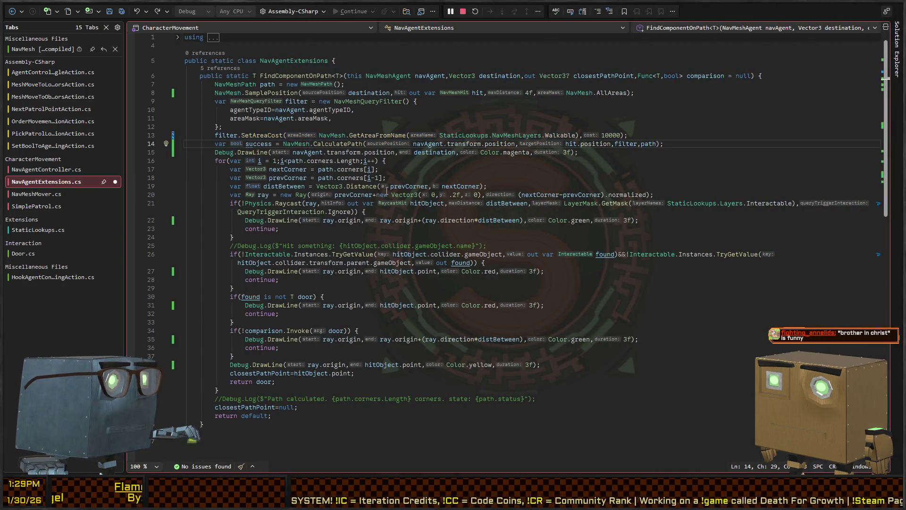
key(ctrl+Left)
key(ctrl+Left)
key(shift+Home)
key(BackSpace)
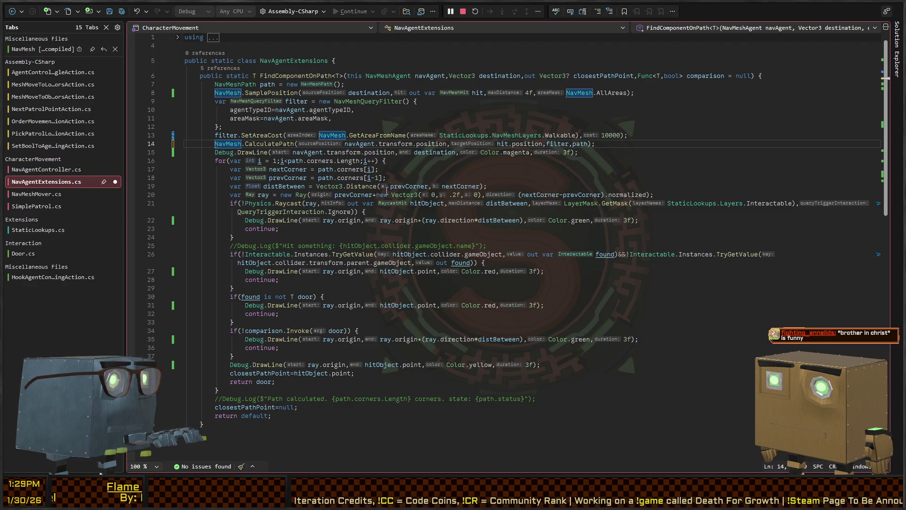
text(if(!)
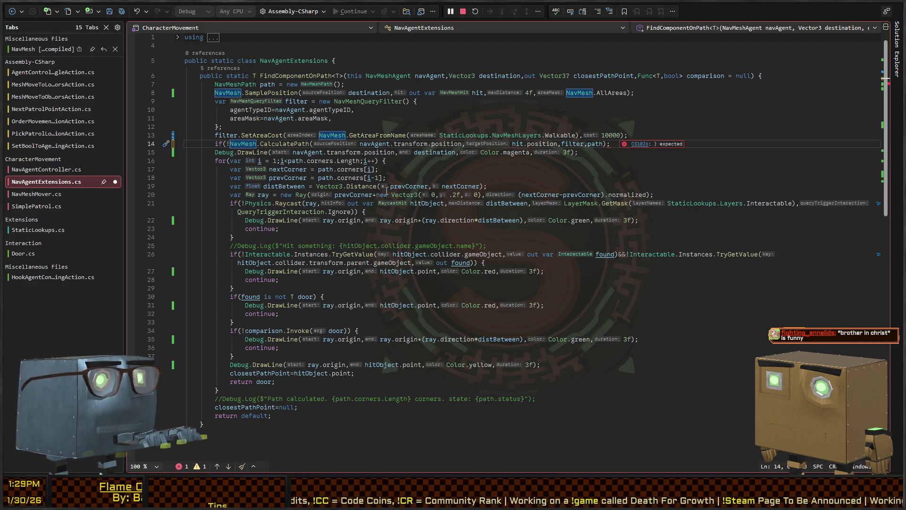
key(End)
key(BackSpace)
text())
text( {)
key(Return)
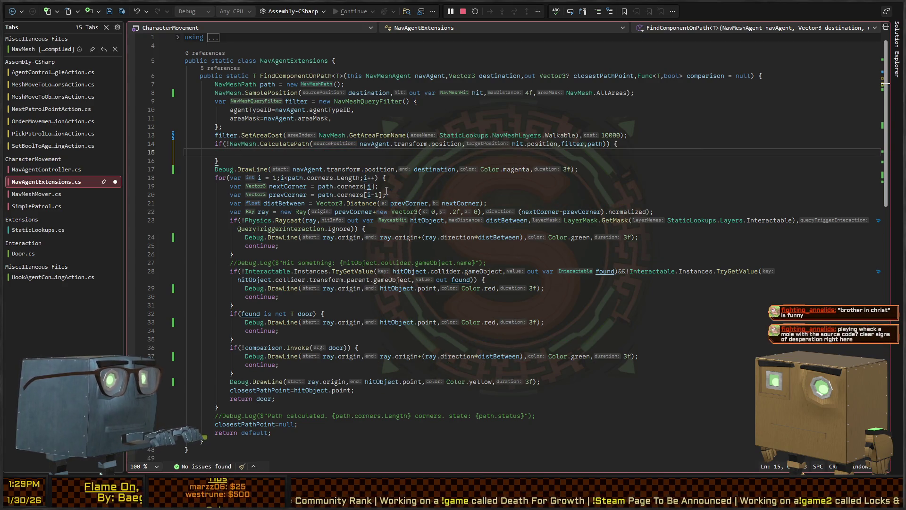
Log an interpolated error: path failed between nav agent's position and {hit.position}, with navAgent context
text(Debug.LogE)
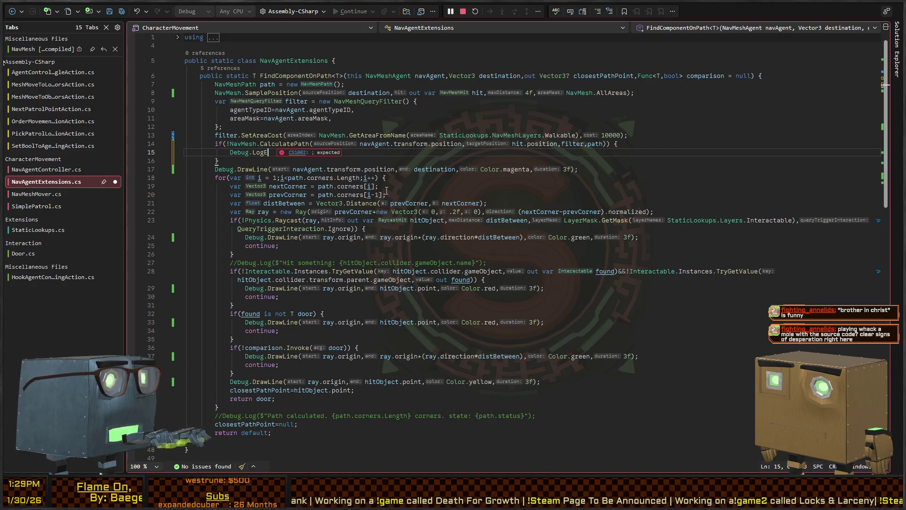
text(rror("Failed to calcul)
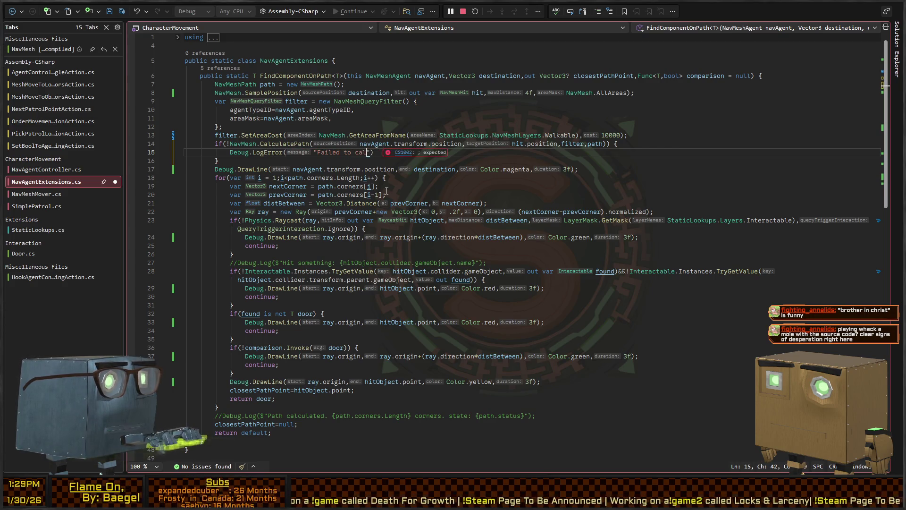
text(ate path between )
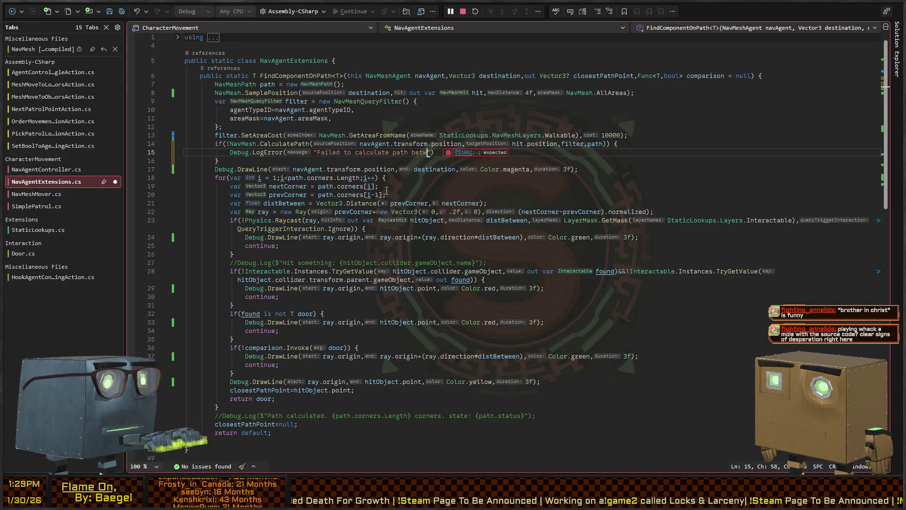
text(positions)
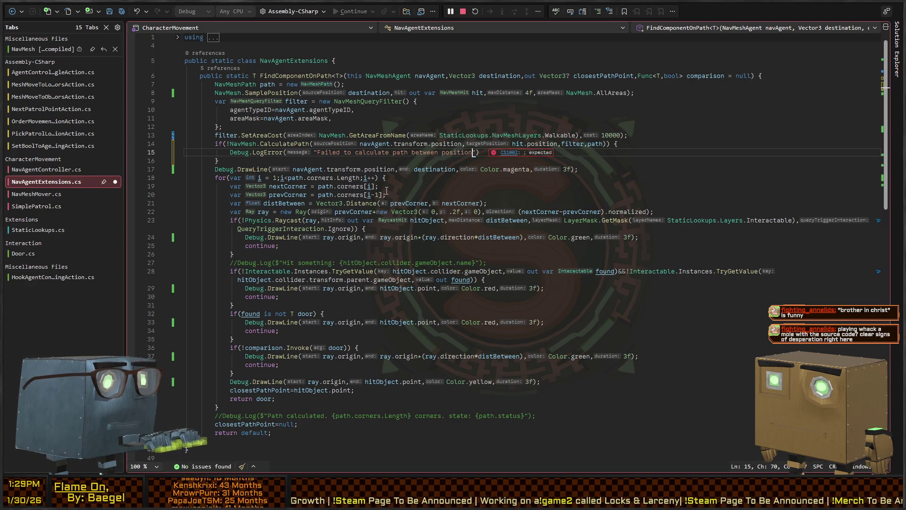
text( of nav agent,)
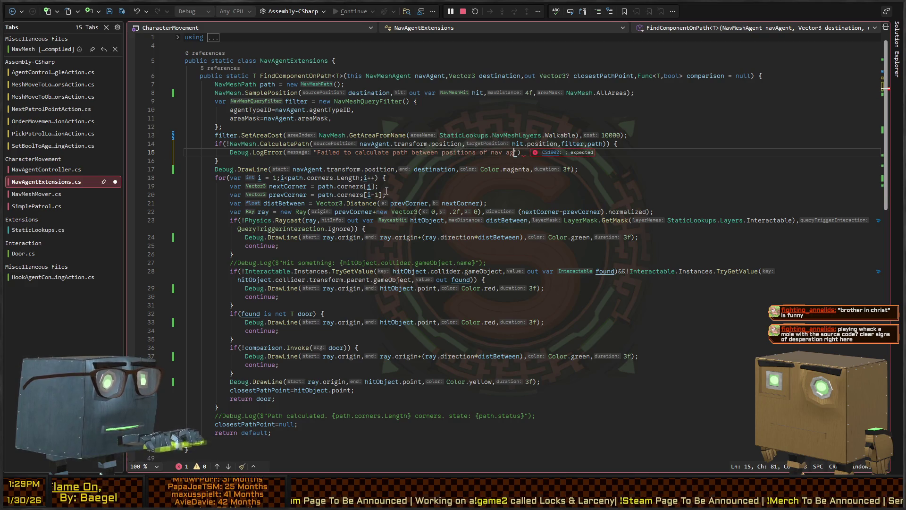
key(BackSpace)
key(BackSpace)
text(and l)
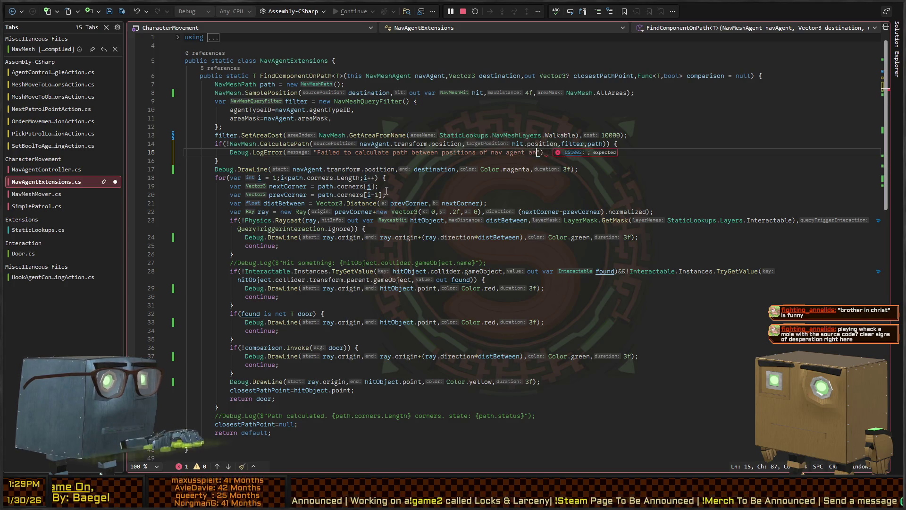
text(ocation of: {)
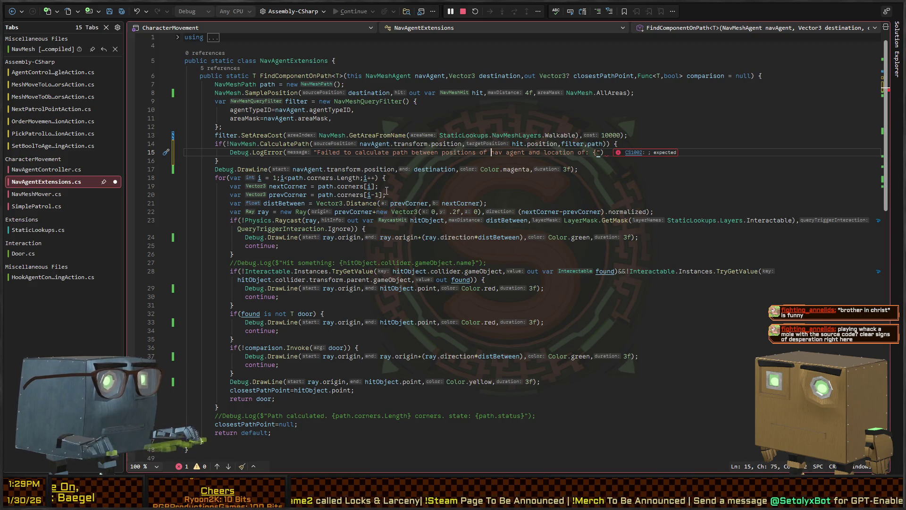
key(BackSpace)
key(End)
key(Left)
key(Left)
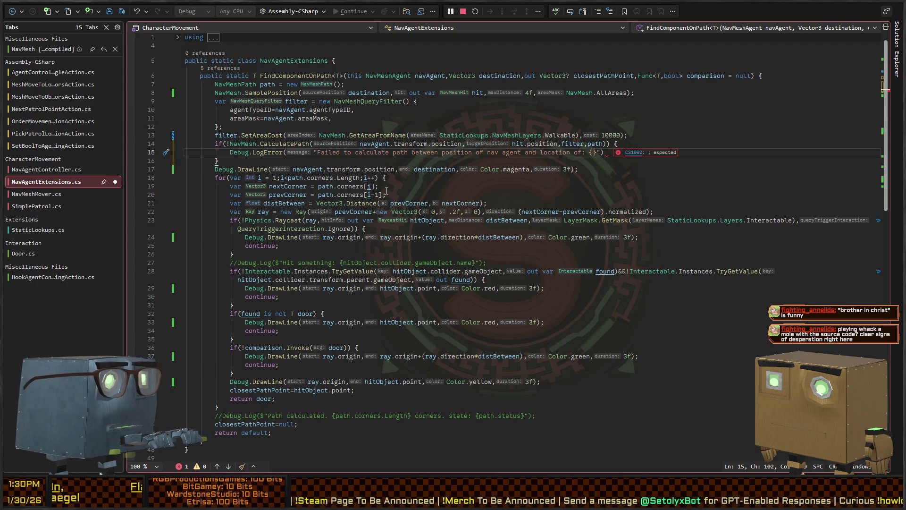
text(hit.)
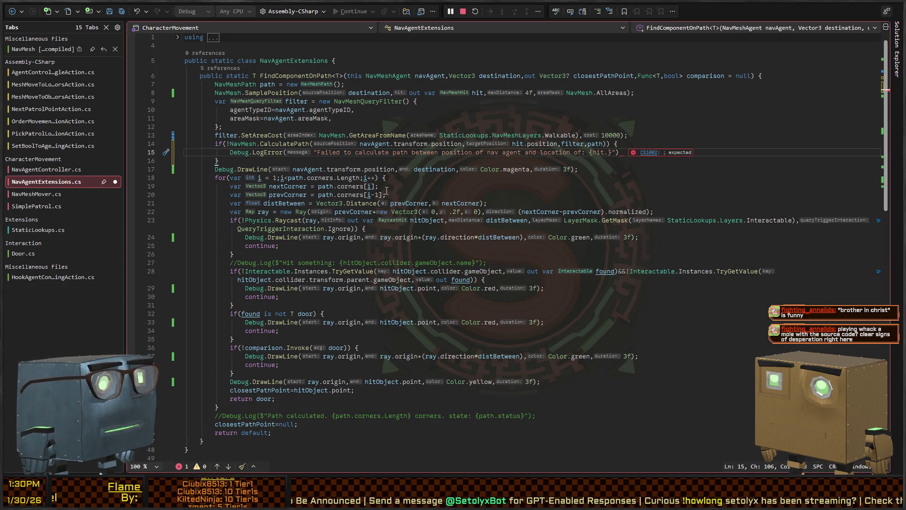
text(position)
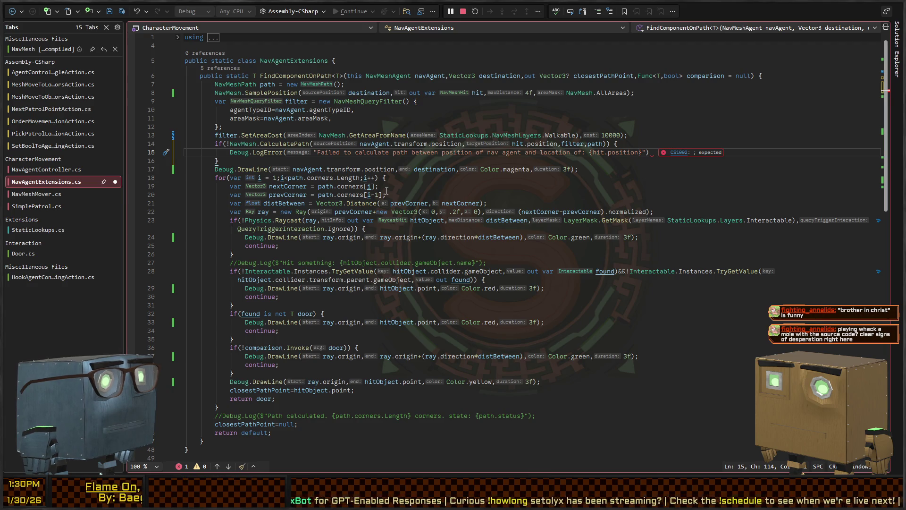
text(})
key(Right)
text(,g)
key(BackSpace)
key(BackSpace)
key(BackSpace)
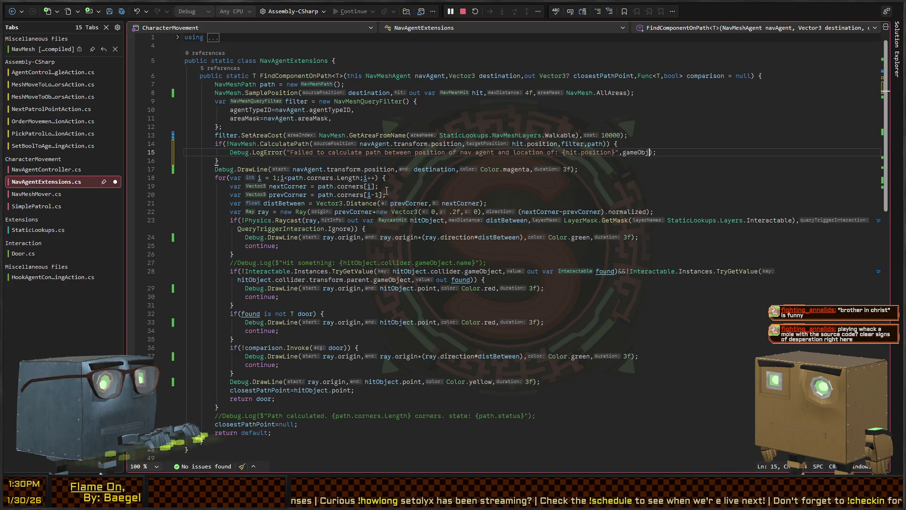
text(navAgent)
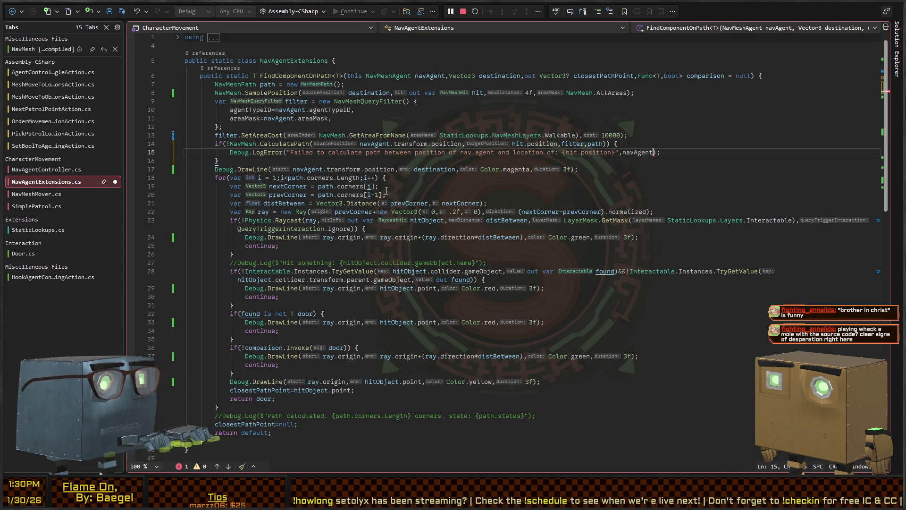
key(ctrl+Left)
key(ctrl+Left)
key(ctrl+Left)
key(ctrl+Left)
key(ctrl+Left)
text($)
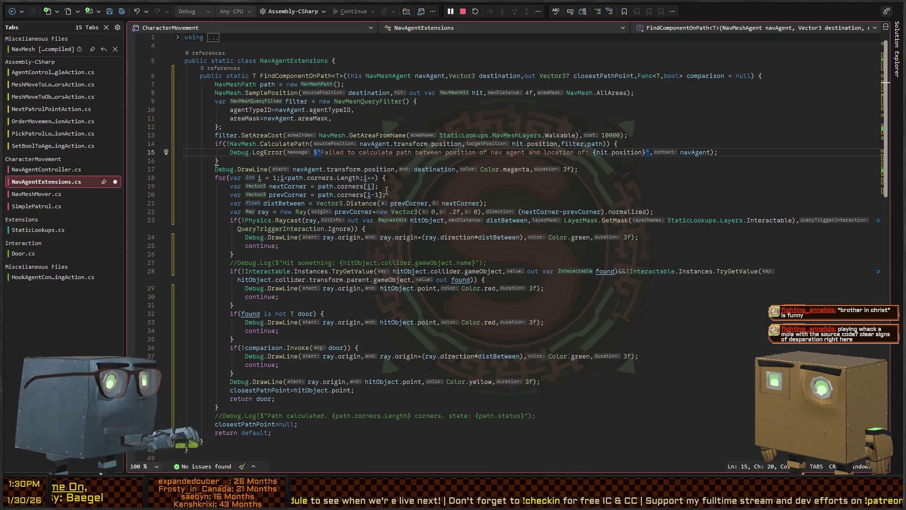
Peek at NavMesh.CalculatePath's source, then navigate back to the FindComponentOnPath call in NavAgentController
key(ctrl+Tab)
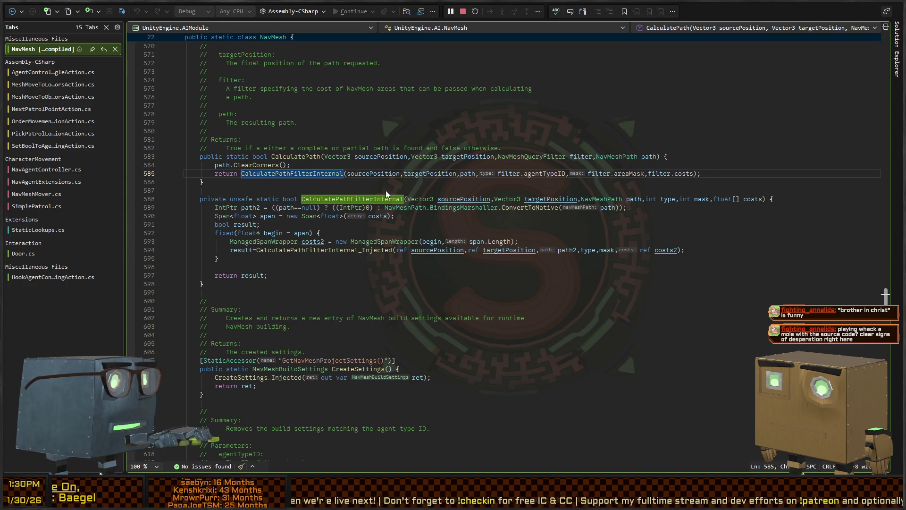
key(ctrl+minus)
key(ctrl+minus)
key(ctrl+minus)
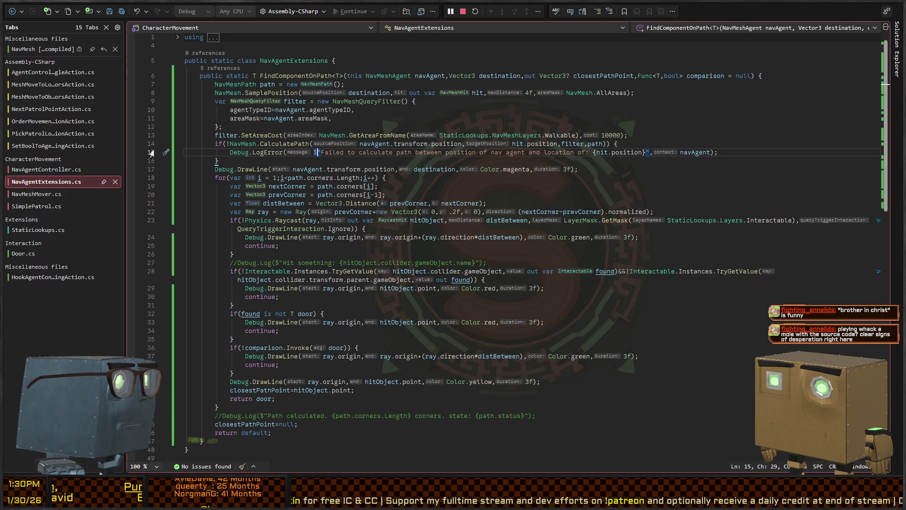
key(ctrl+minus)
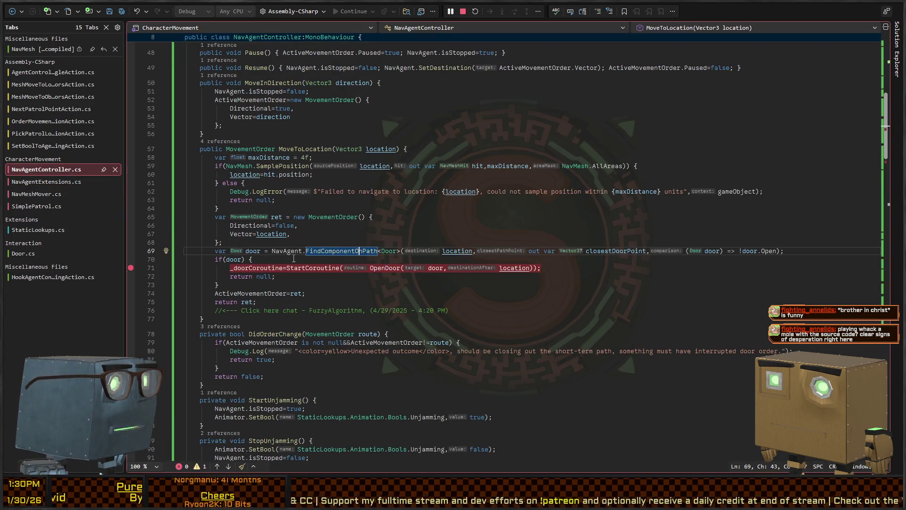
Move the FindComponentOnPath<Door> lookup and if(door) return above the maxDistance sampling
click(609, 252)
double_click(459, 252)
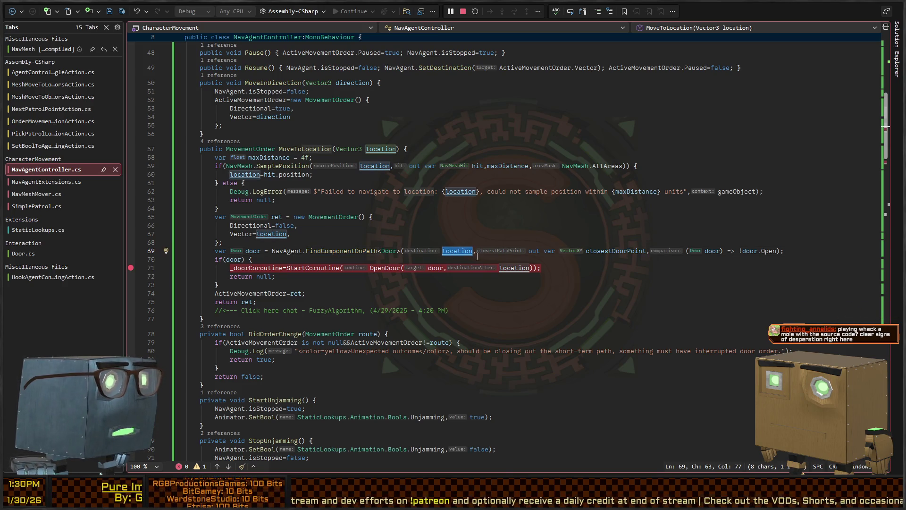
click(251, 284)
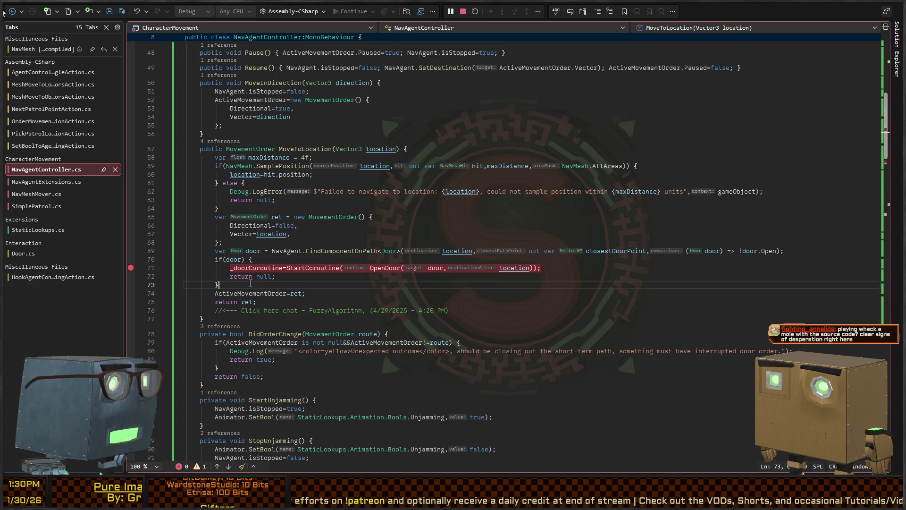
key(shift+Up)
key(shift+Up)
key(shift+Up)
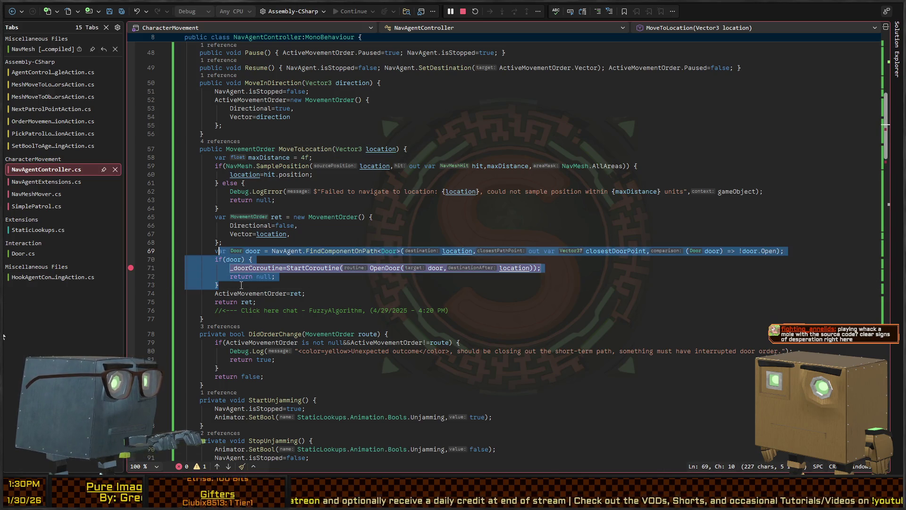
key(alt+Up)
key(alt+Up)
key(alt+Up)
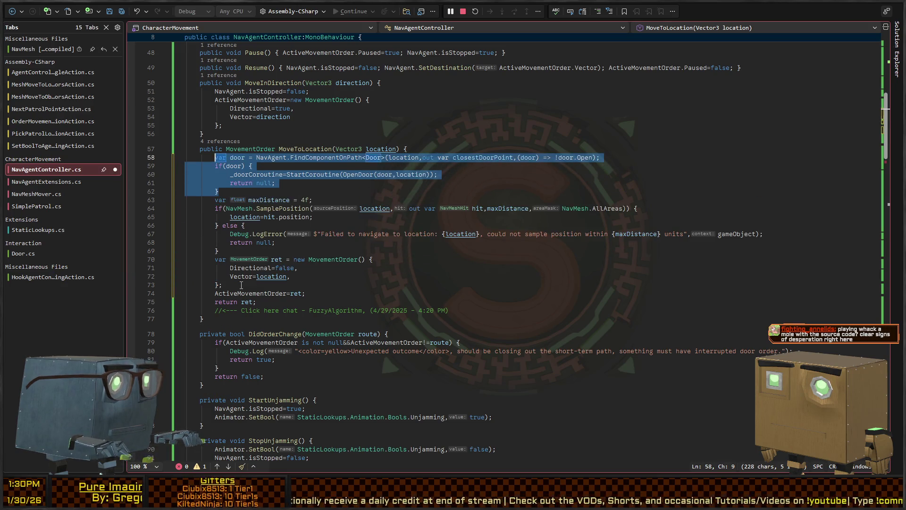
key(Right)
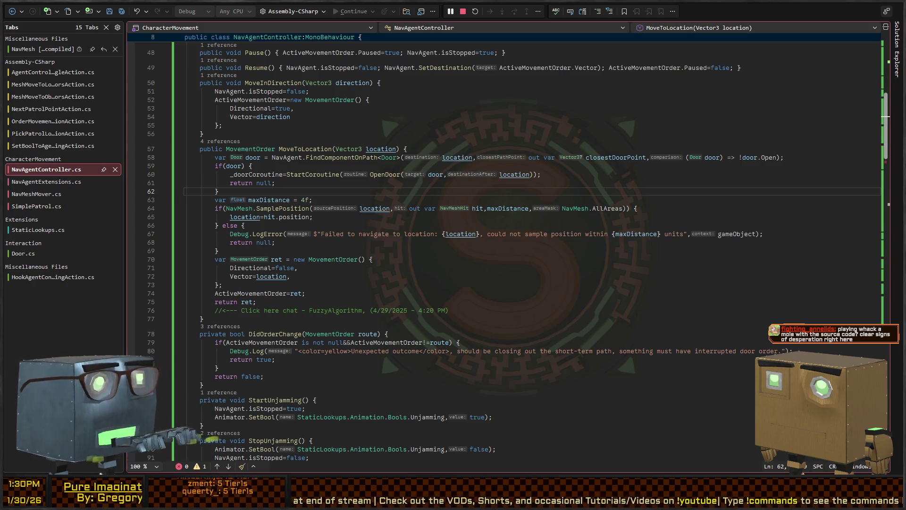
key(alt+Tab)
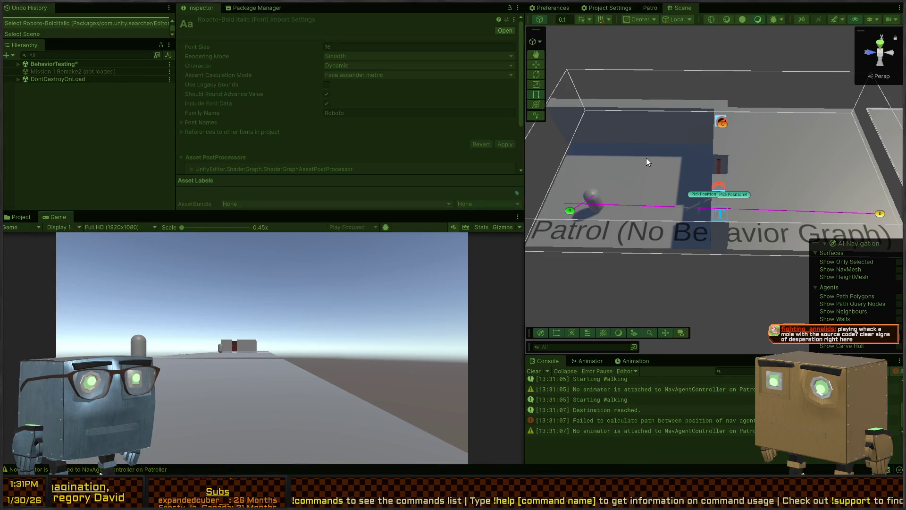
Stop play mode, open the 'Failed to calculate path' error's line, and begin a Debug.DrawLine below it
mouse_move(658, 165)
mouse_down()
mouse_move(698, 187)
mouse_move(697, 171)
mouse_up()
key(w)
key(ctrl+p)
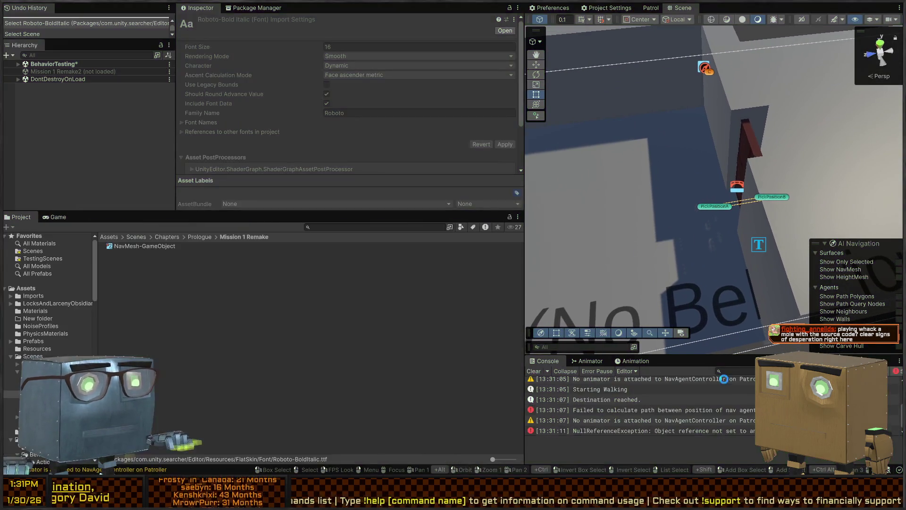
click(673, 410)
double_click(680, 409)
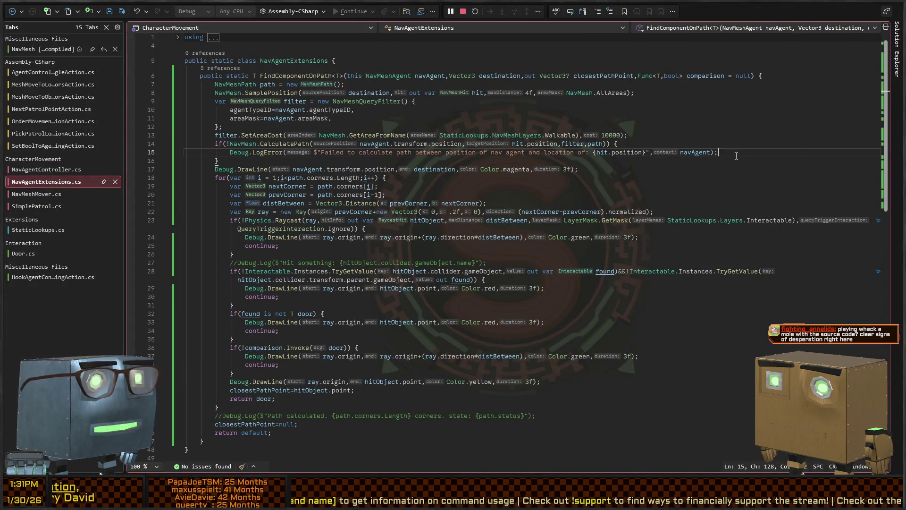
key(Return)
text(Debu)
text(g.DrawLine)
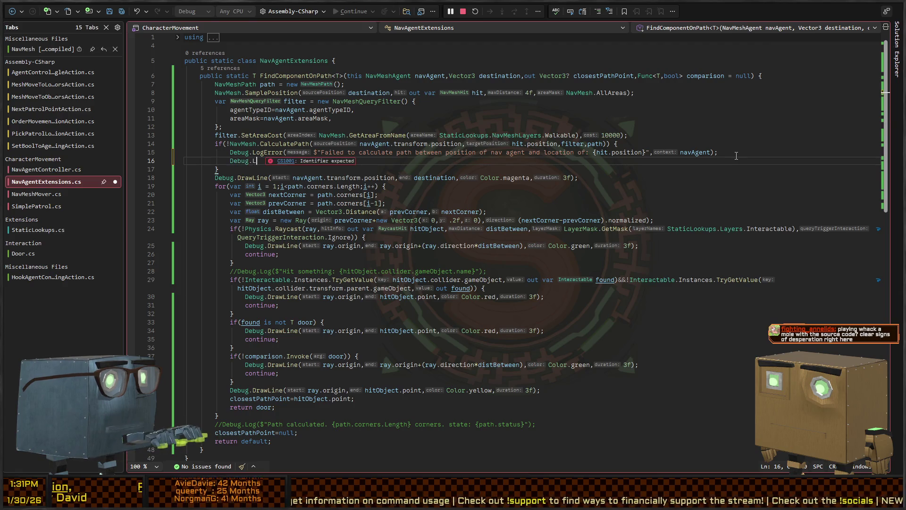
text(()
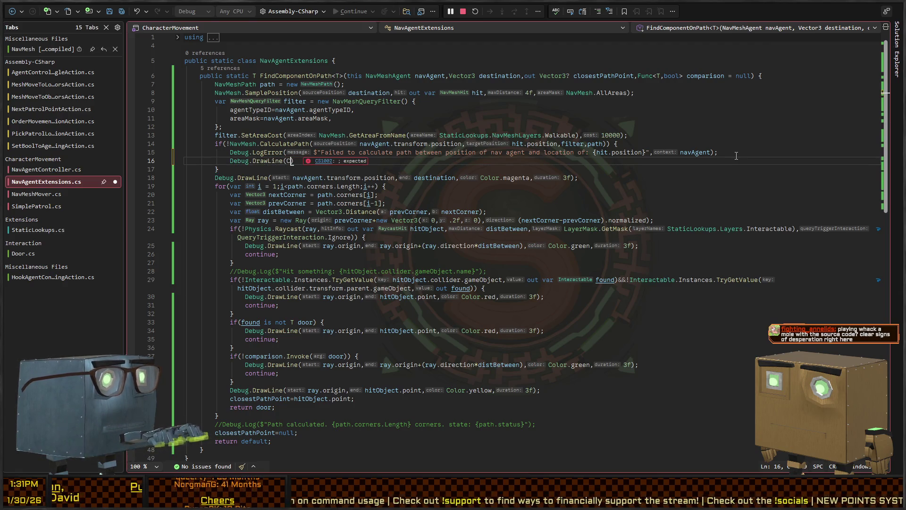
text(navAgent.transform)
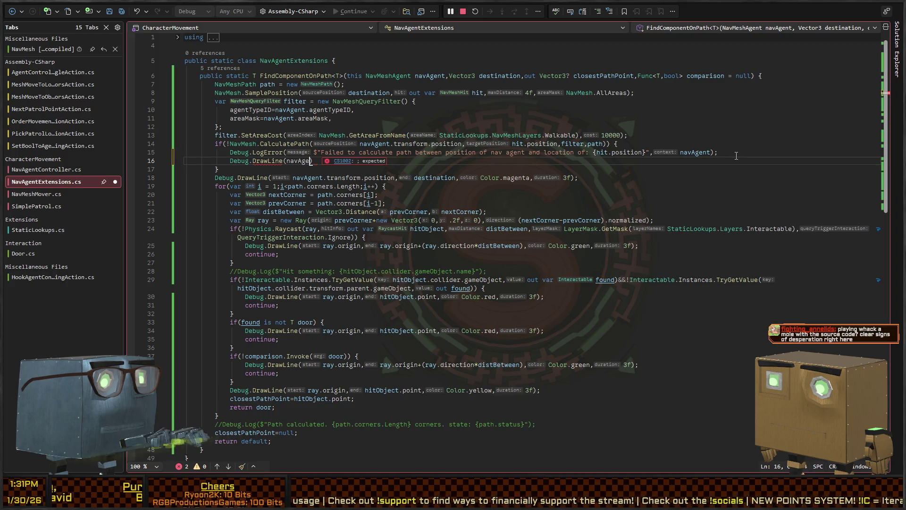
text(.position,l)
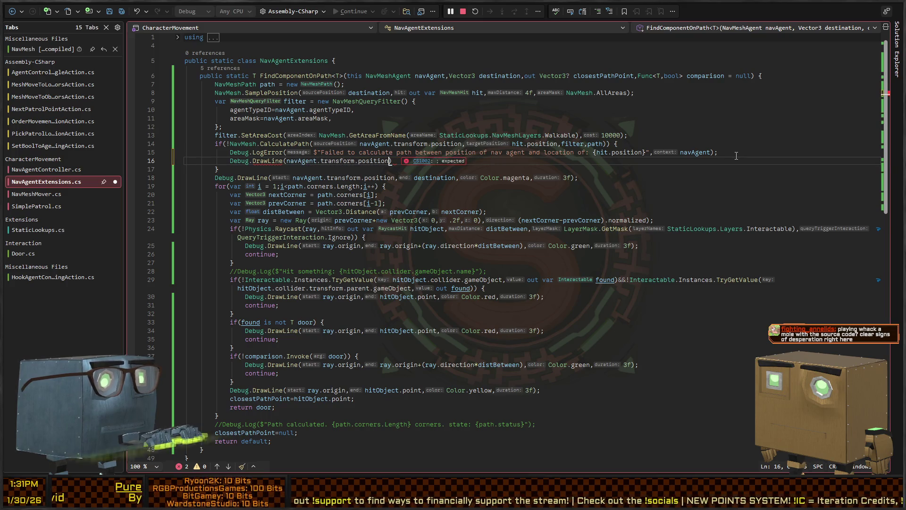
Complete the line as Debug.DrawLine(navAgent.transform.position, destination, Color.red, 5);
key(BackSpace)
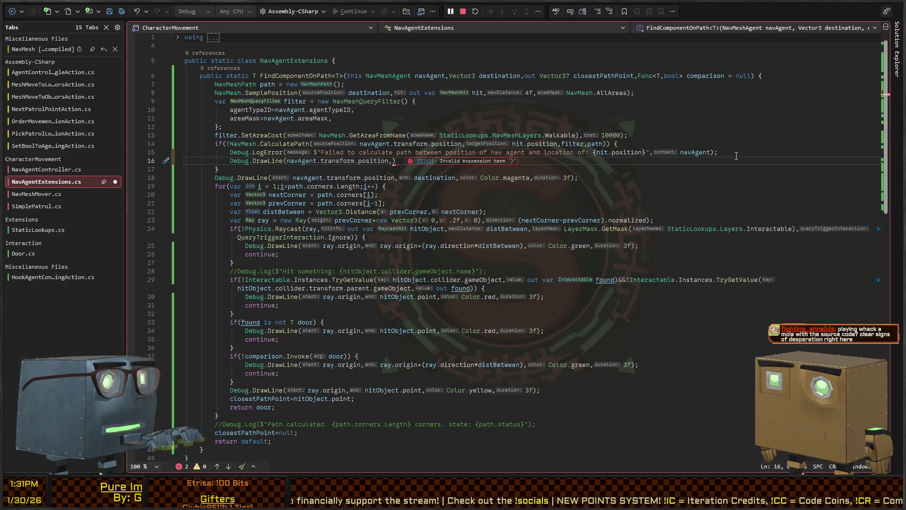
text(destination)
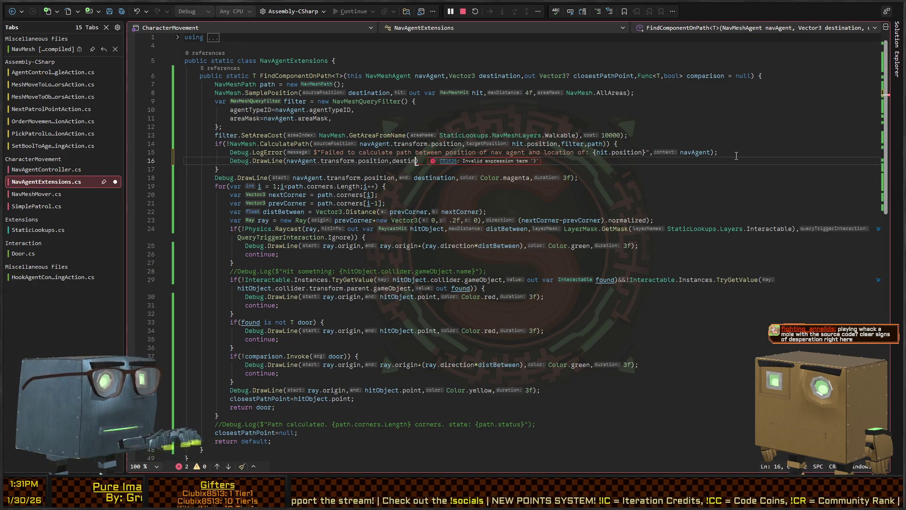
text(,color.red)
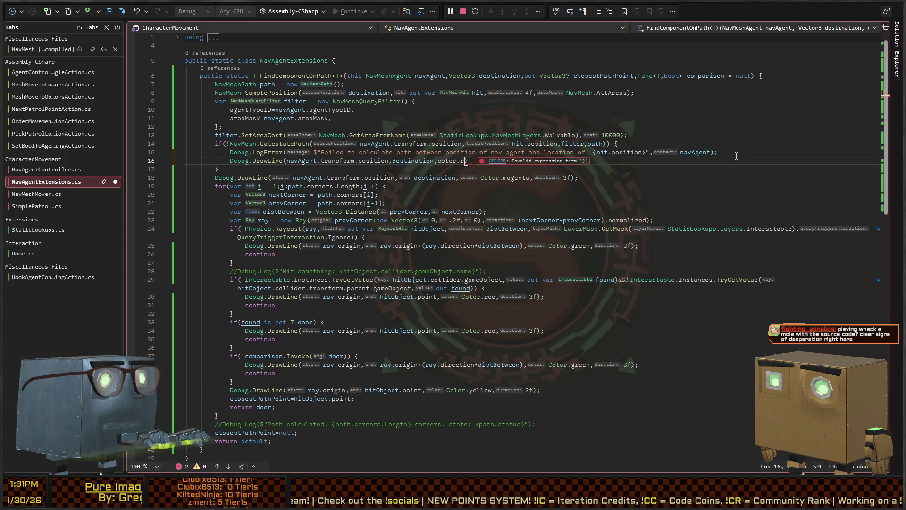
key(BackSpace)
key(BackSpace)
key(BackSpace)
text(Color.re)
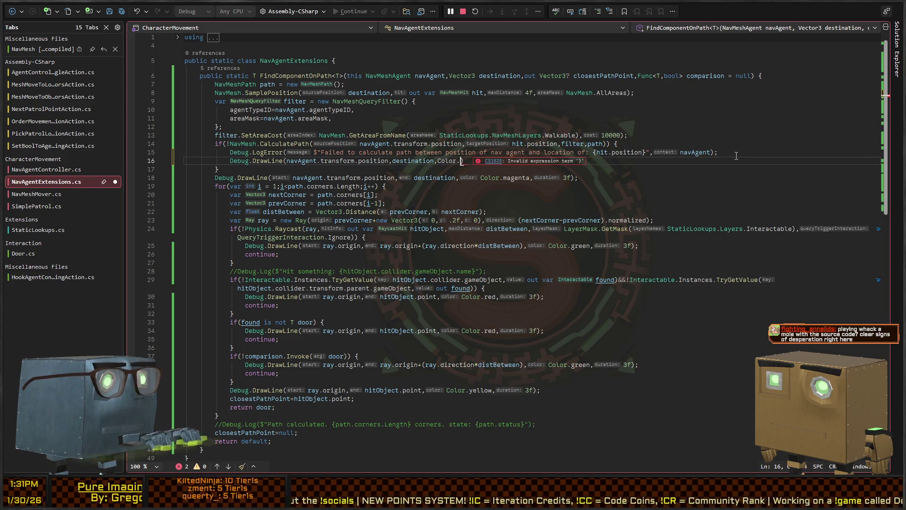
text(d,)
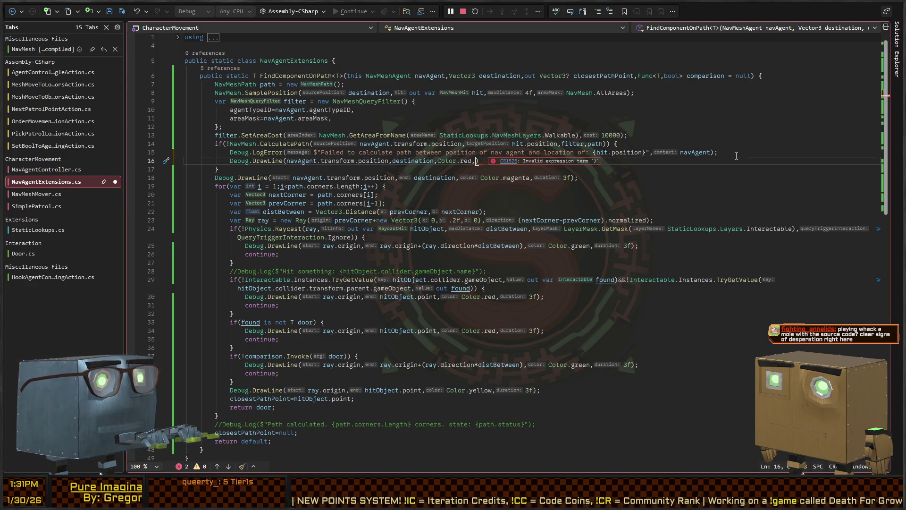
text(5);)
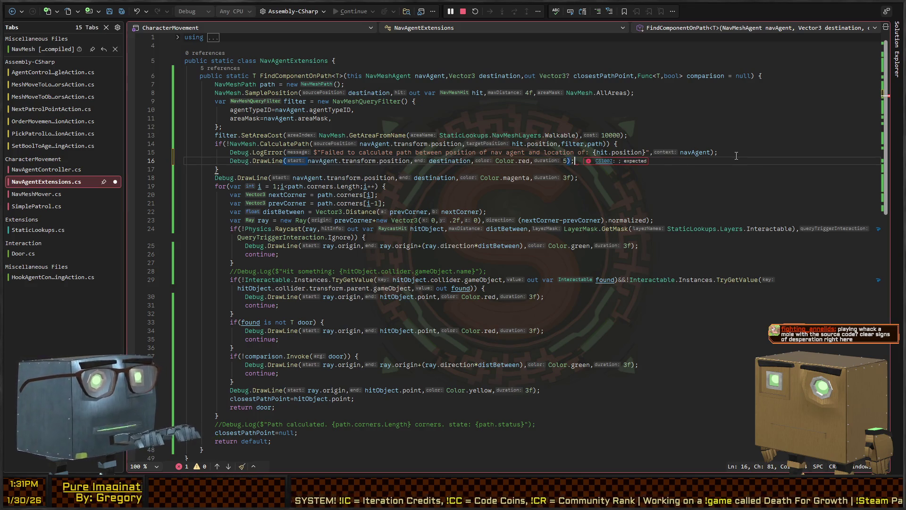
key(alt+Tab)
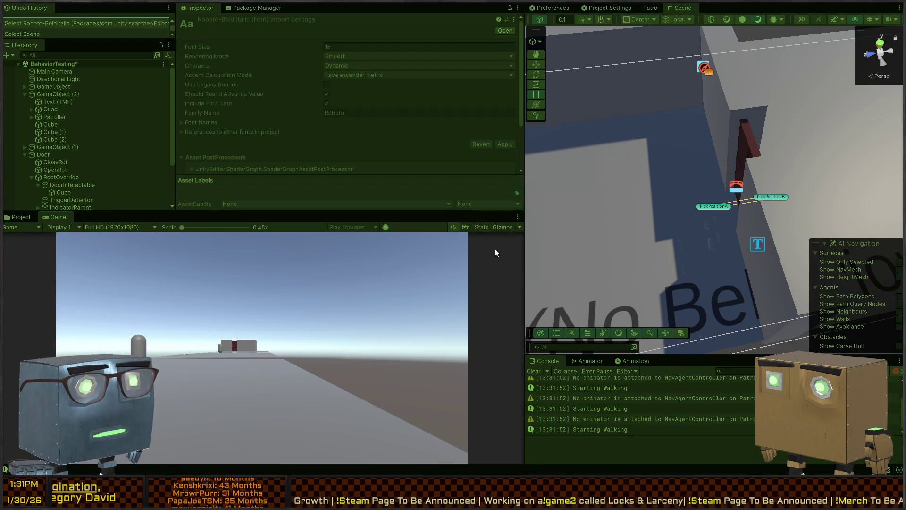
Play the scene while flying the view between the patroller and door, then stop and return to the code
click(721, 230)
mouse_move(722, 231)
mouse_down()
mouse_move(802, 230)
mouse_move(643, 203)
mouse_move(661, 216)
mouse_move(678, 185)
mouse_up()
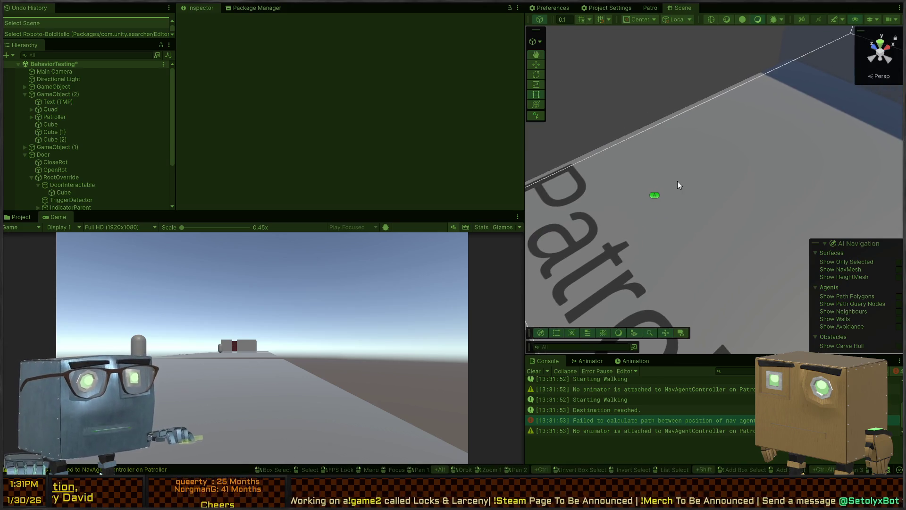
key(ctrl+p)
key(ctrl+p)
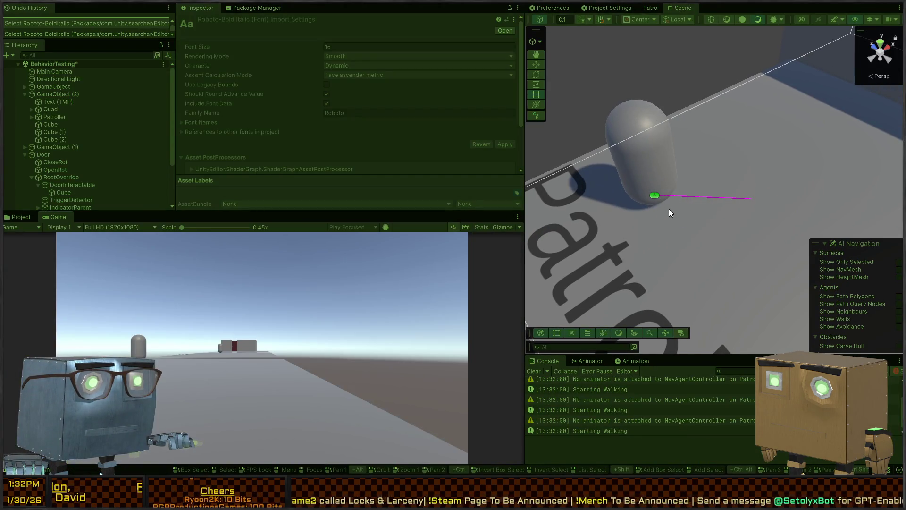
click(669, 213)
mouse_move(641, 198)
mouse_down()
mouse_move(808, 166)
mouse_move(763, 165)
mouse_move(804, 151)
mouse_move(764, 160)
mouse_up()
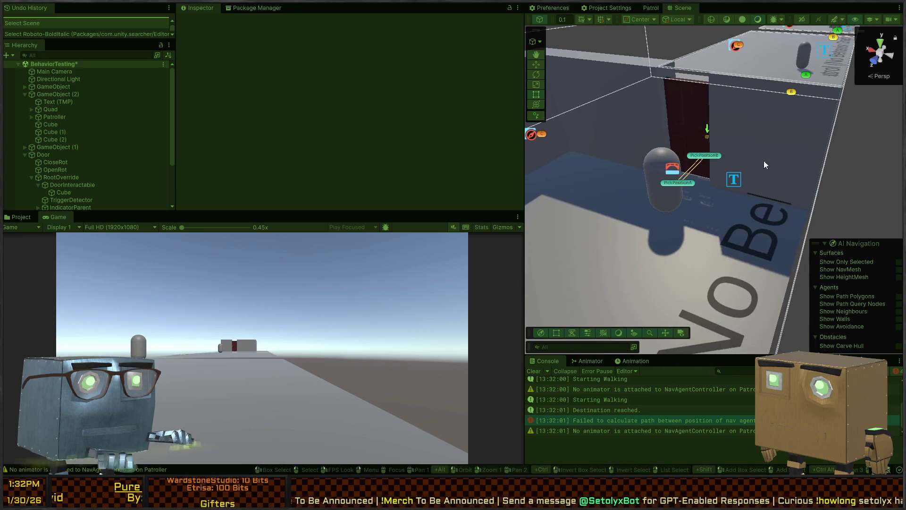
key(ctrl+p)
key(alt+Tab)
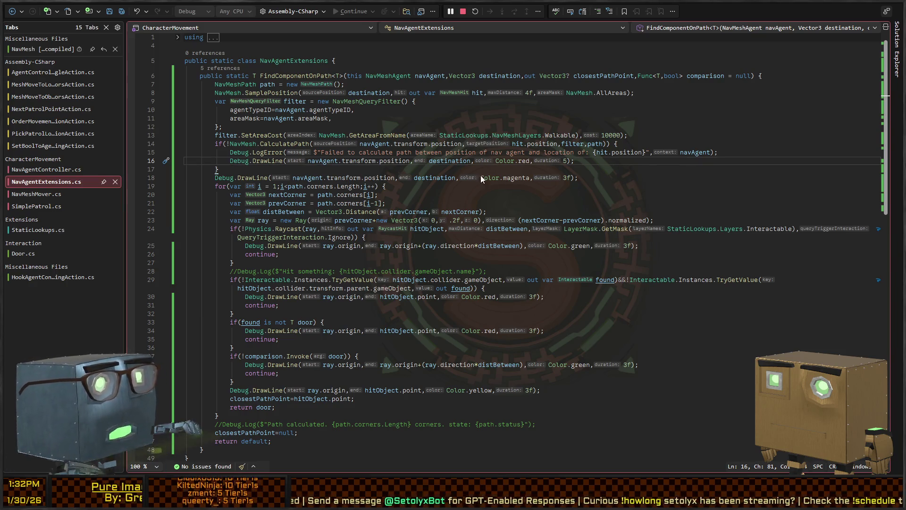
Highlight the navAgent references around the CalculatePath failure check, then return to Unity
key(Up)
key(Up)
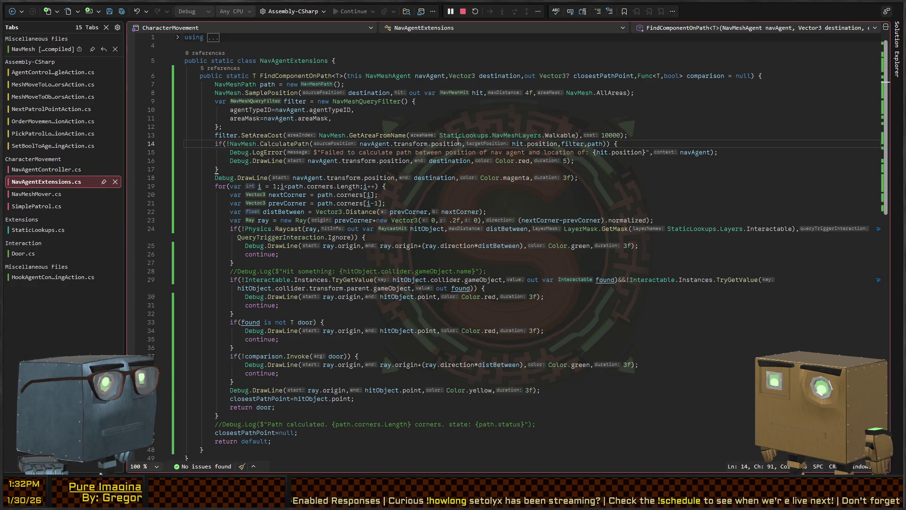
click(295, 108)
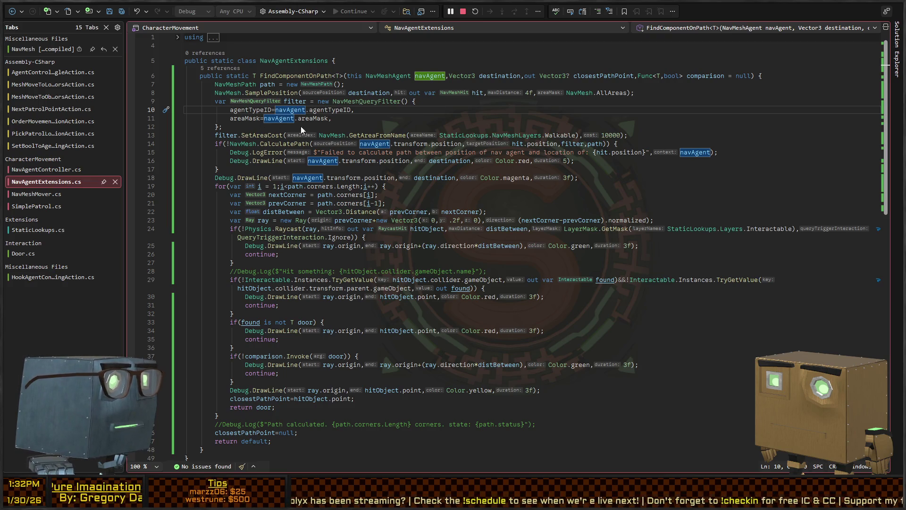
key(alt+Tab)
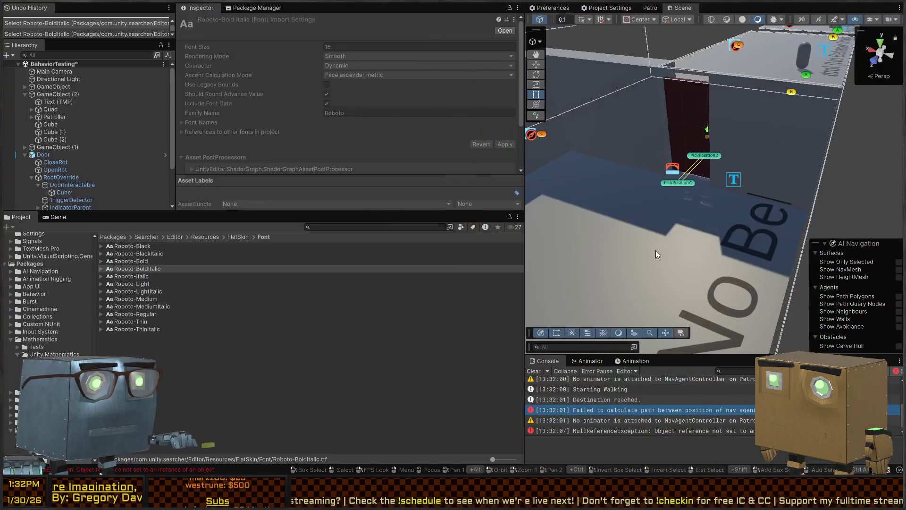
Select GameObject (2)'s NavMesh Surface and open the area costs for Walkable, Not Walkable and Jump
click(587, 209)
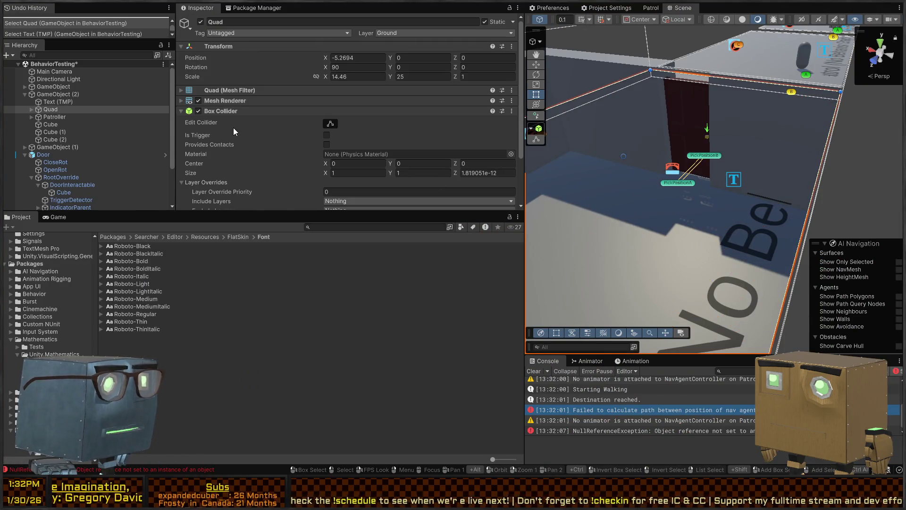
scroll(234, 125, down, 3)
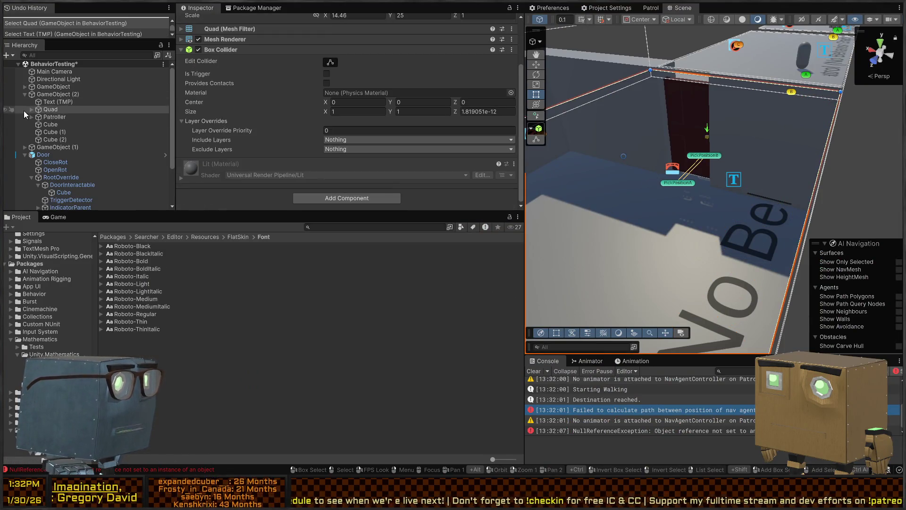
click(52, 94)
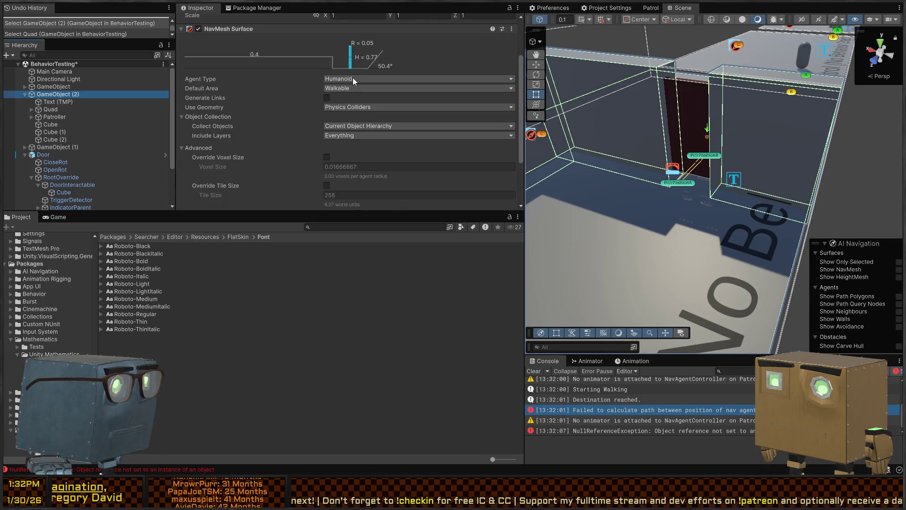
click(358, 105)
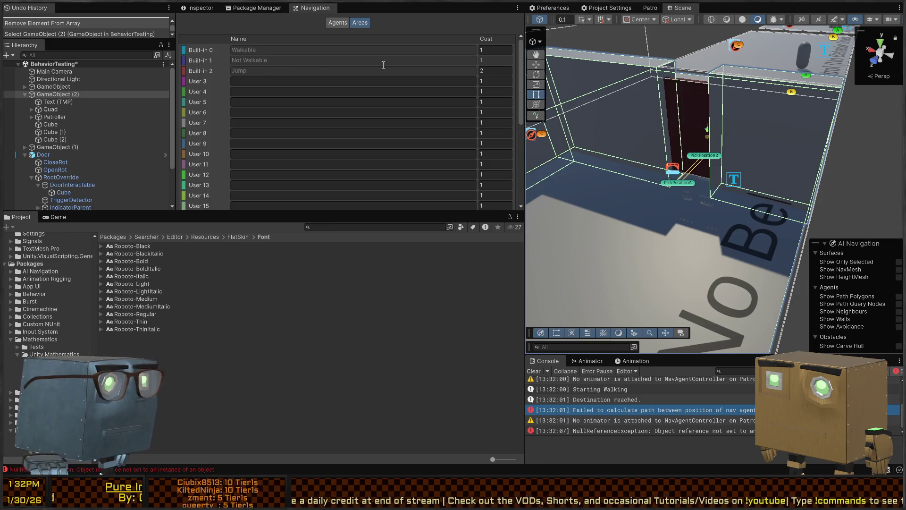
Review the Humanoid agent type and area costs, then return to the NavMesh Surface properties
click(344, 24)
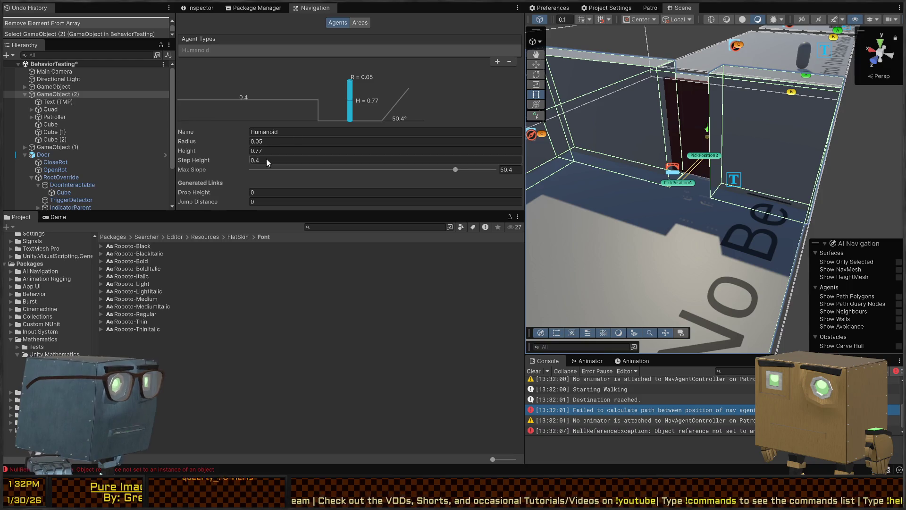
click(357, 24)
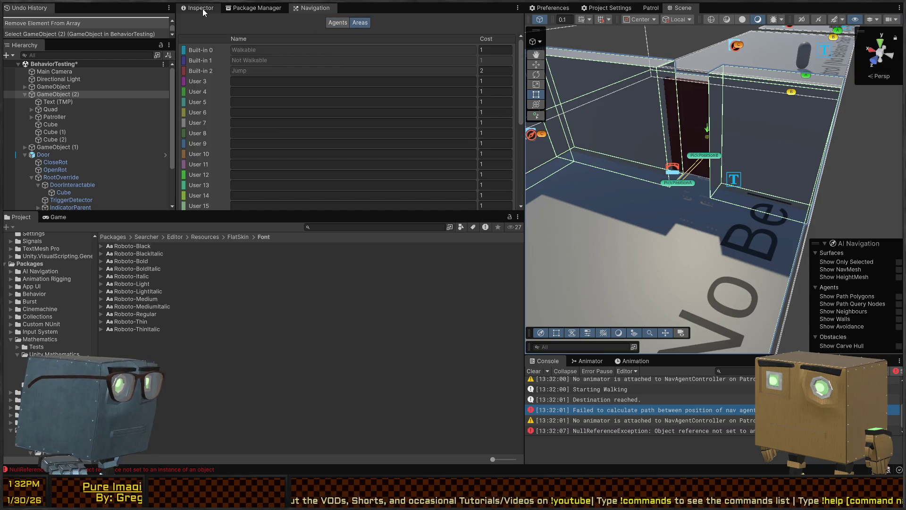
click(203, 9)
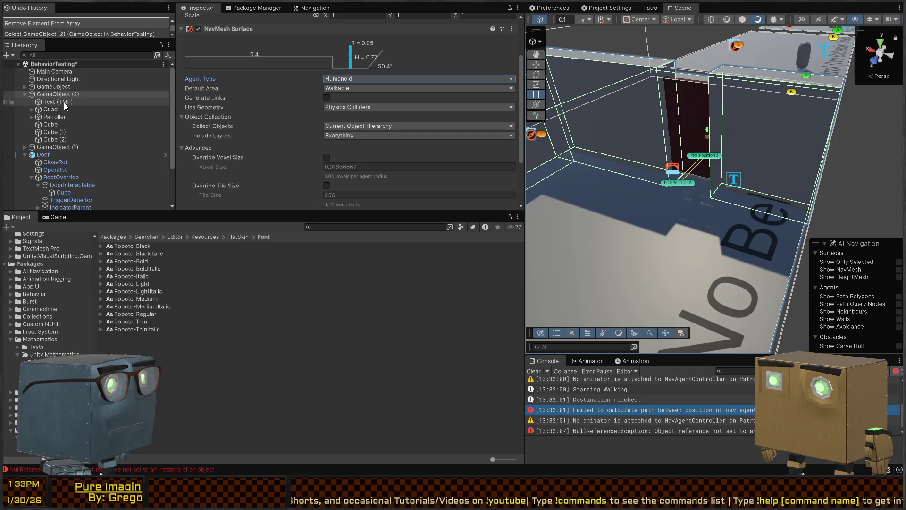
Deactivate the Cube beside the door
scroll(57, 105, down, 3)
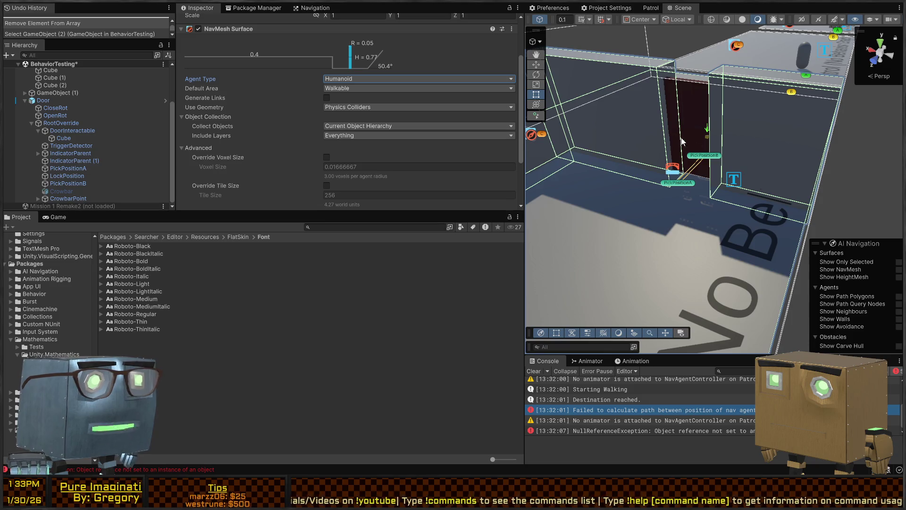
mouse_move(720, 158)
mouse_down()
mouse_move(608, 170)
mouse_move(777, 172)
mouse_up()
click(778, 172)
key(alt+shift+a)
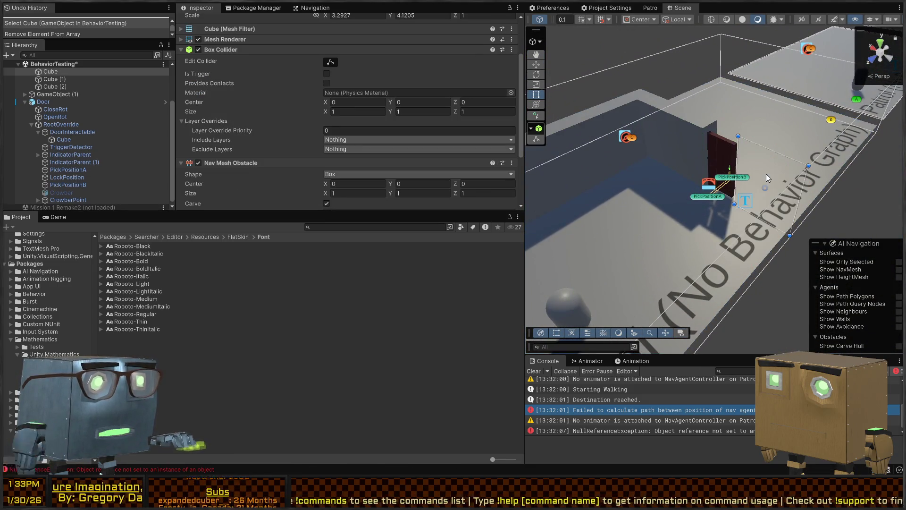
Rebake the NavMesh on GameObject (2)'s NavMesh Surface
click(752, 267)
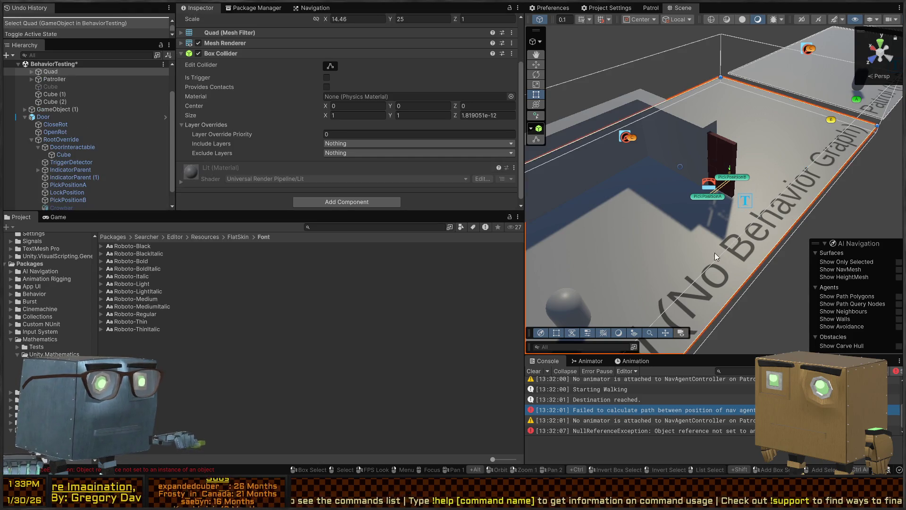
scroll(69, 93, up, 3)
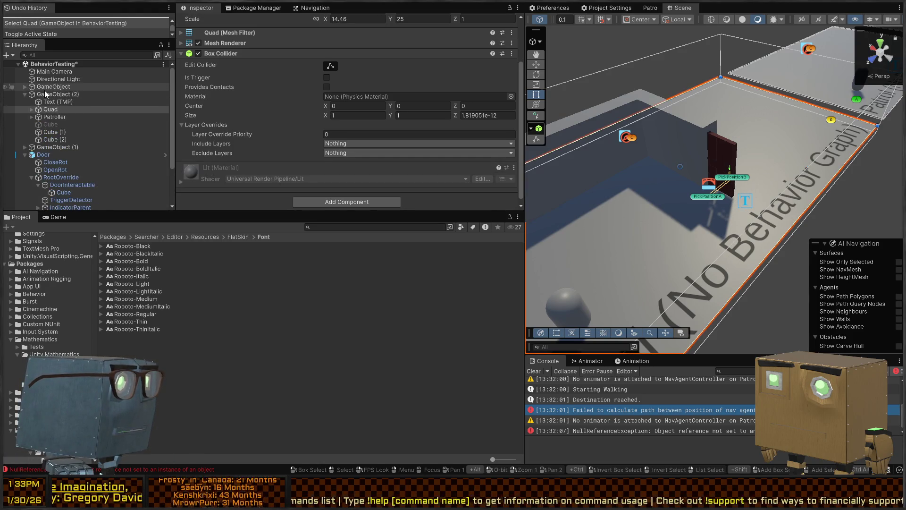
click(52, 94)
scroll(343, 122, down, 3)
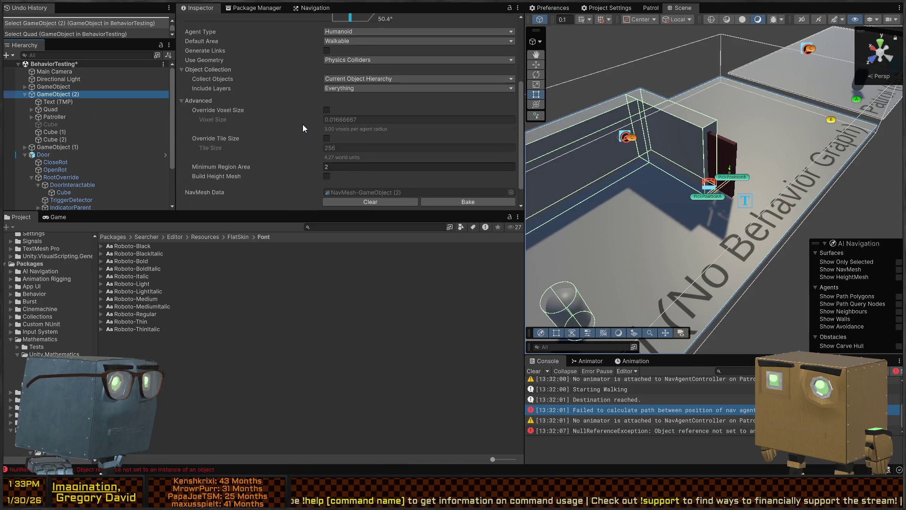
click(477, 184)
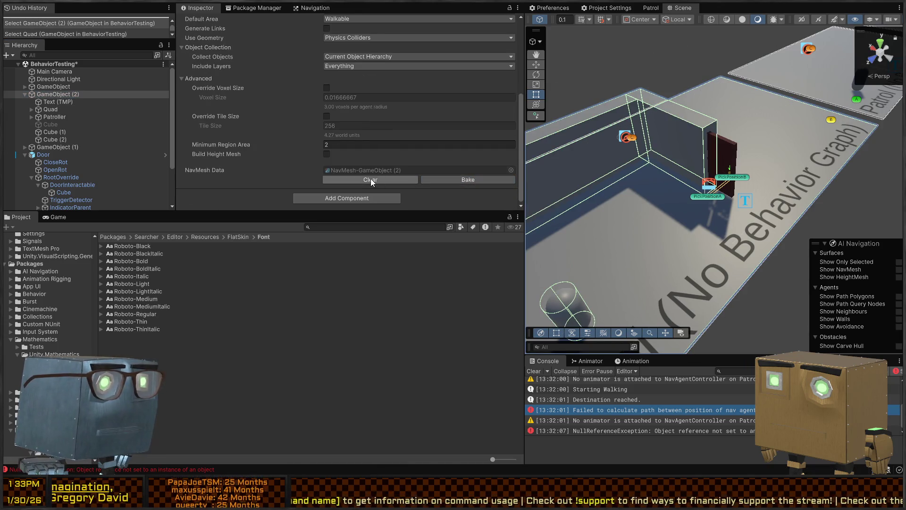
Show the baked NavMesh in the Scene view and run the scene
click(899, 269)
mouse_move(755, 236)
mouse_down()
mouse_move(632, 233)
mouse_move(759, 218)
mouse_up()
key(ctrl+p)
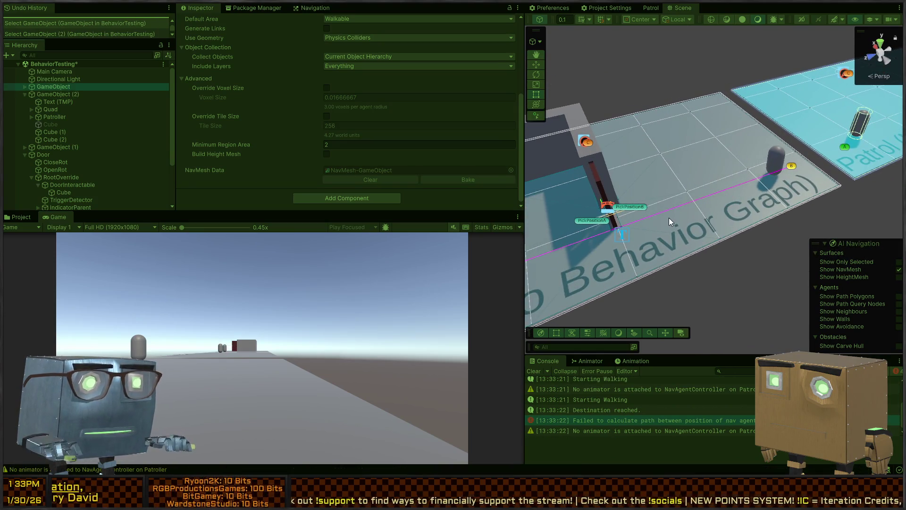
Select the Directional Light and clear the Console log while viewing the Patrol area
click(669, 217)
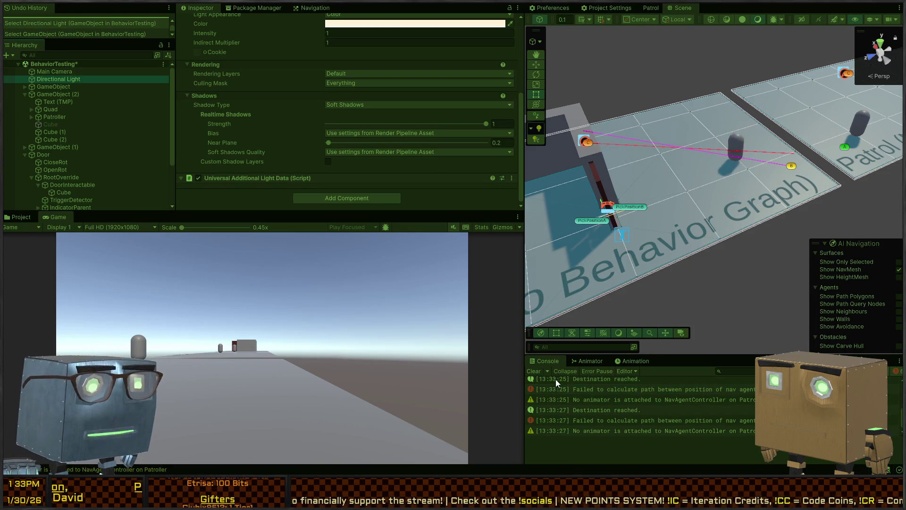
click(533, 371)
drag(580, 336, 612, 244)
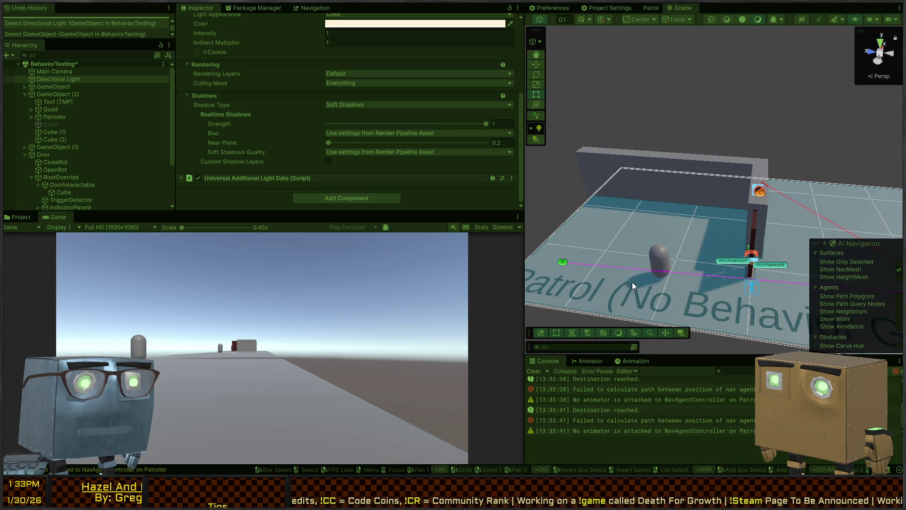
Exit Play mode and return to NavAgentExtensions.cs in Visual Studio
key(ctrl+p)
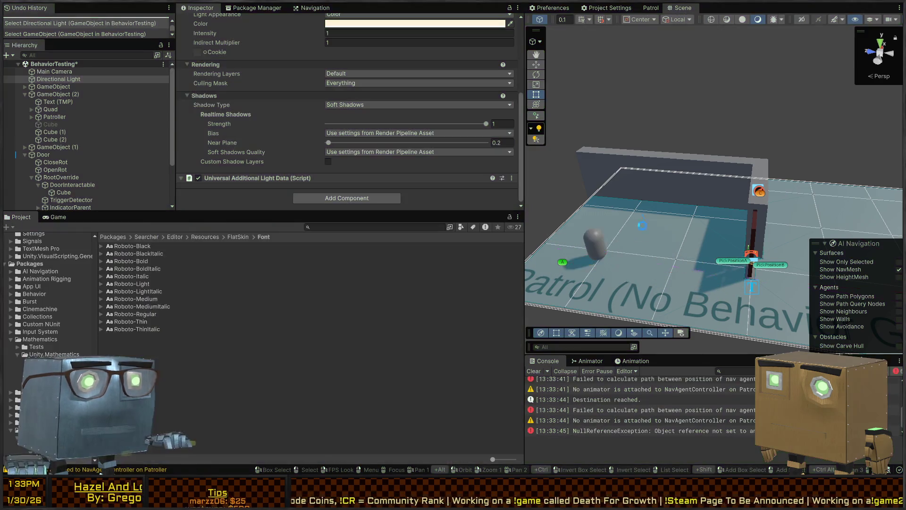
mouse_move(632, 281)
mouse_down()
mouse_move(666, 197)
mouse_move(668, 225)
mouse_up()
key(alt+Tab)
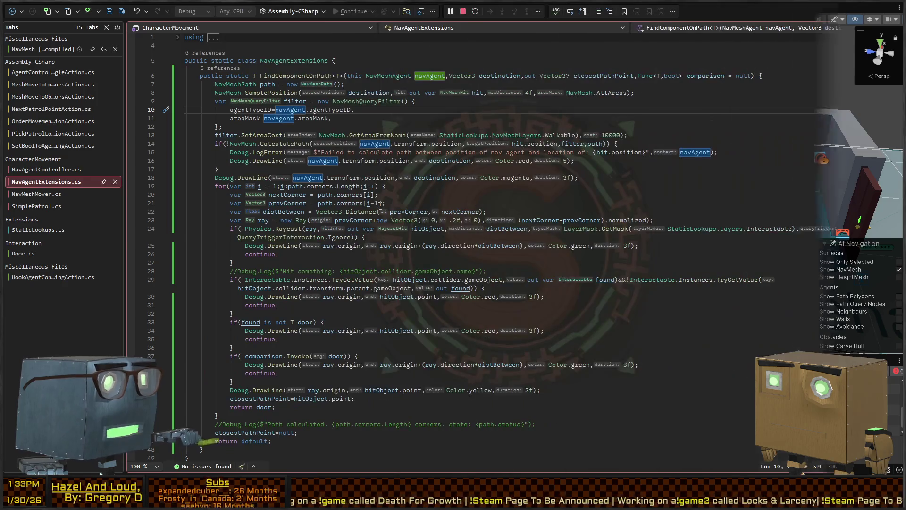
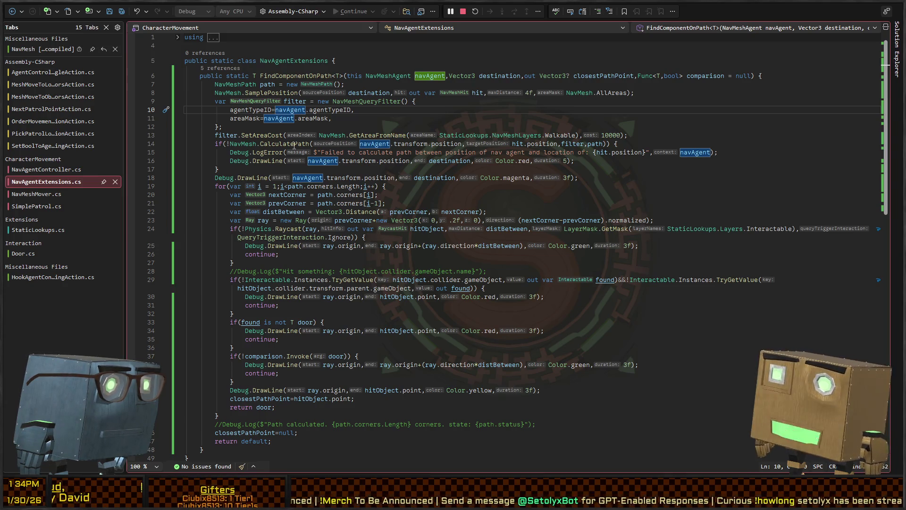
Add the missing semicolon after new NavMeshPath() on line 7, review the path code, and return to Unity
click(336, 84)
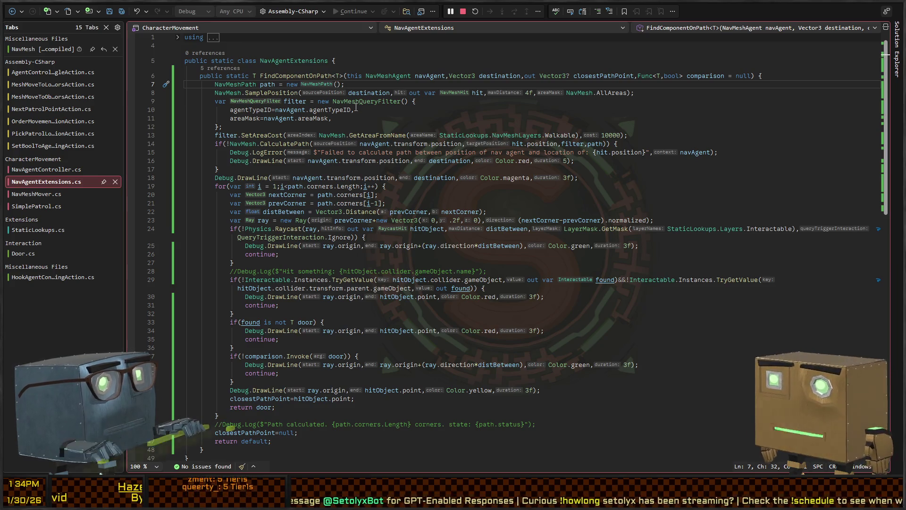
text(;)
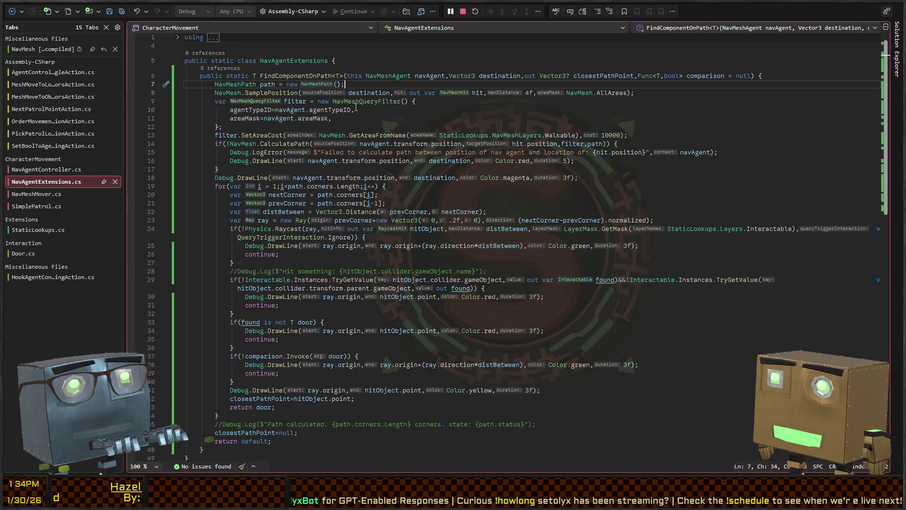
click(500, 186)
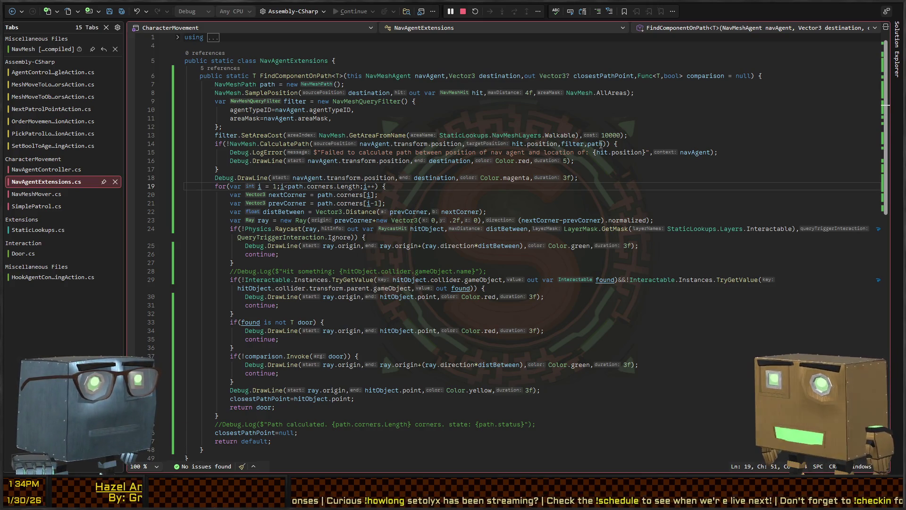
click(229, 143)
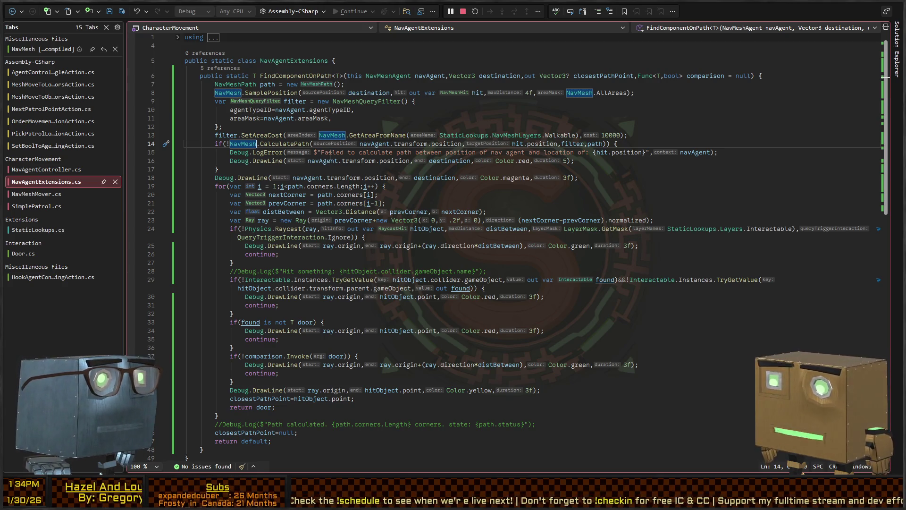
key(ctrl+minus)
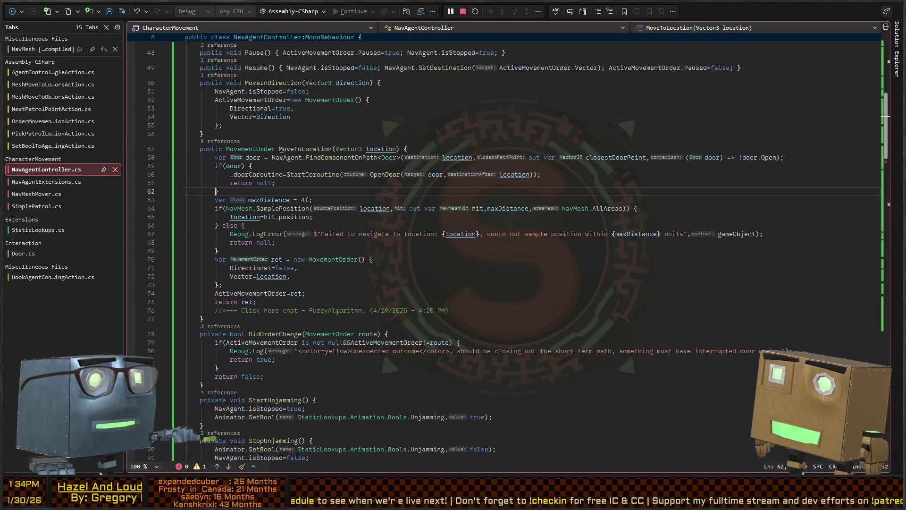
key(ctrl+shift+minus)
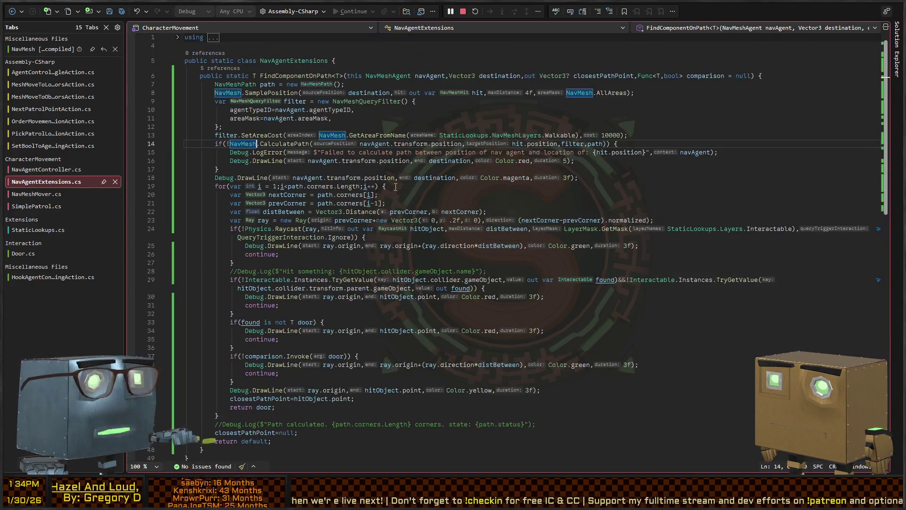
key(alt+Tab)
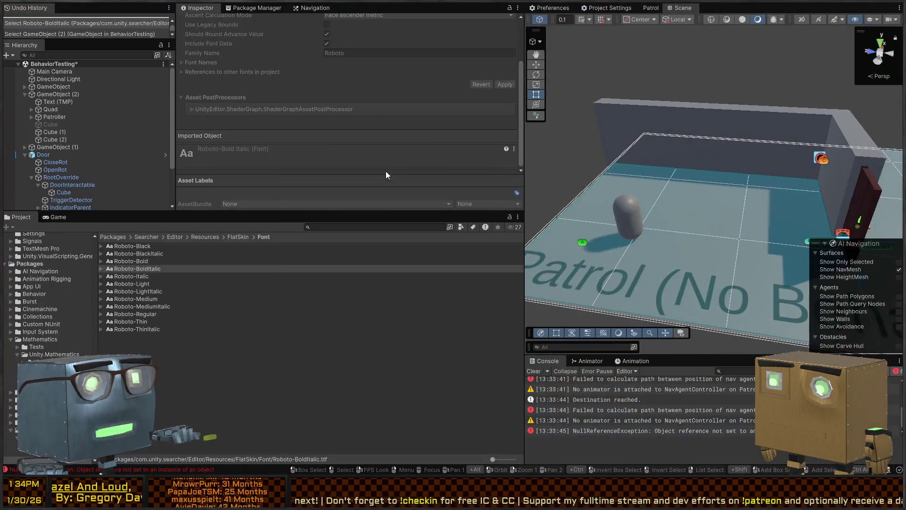
Re-enable the disabled Cube beside the door
key(d)
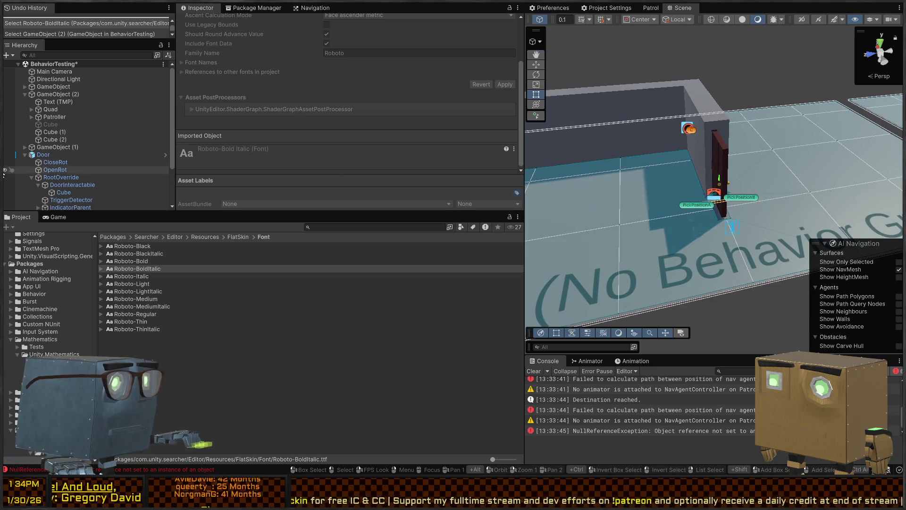
click(59, 126)
key(alt+shift+a)
Run and stop a patrol play test, then open the 'Failed to calculate path' error details
key(ctrl+p)
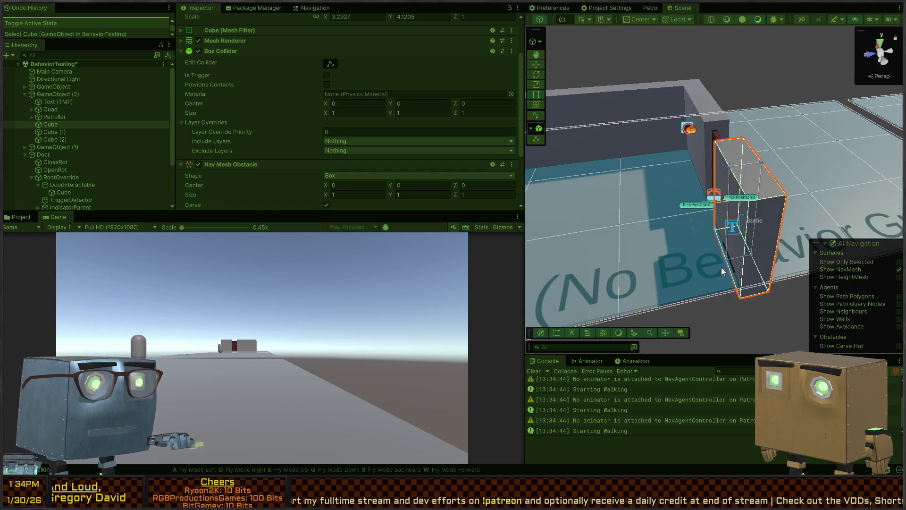
mouse_move(689, 269)
mouse_down()
mouse_move(703, 263)
mouse_move(712, 214)
mouse_up()
key(ctrl+p)
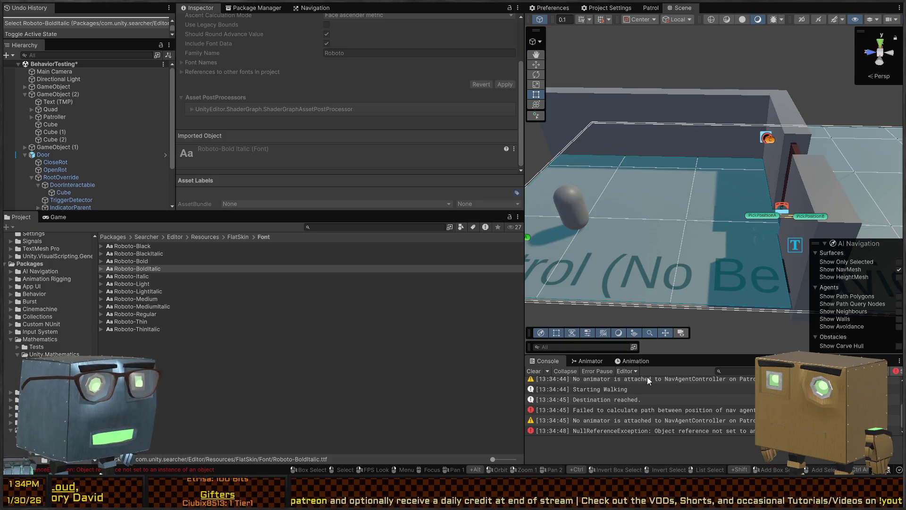
click(608, 410)
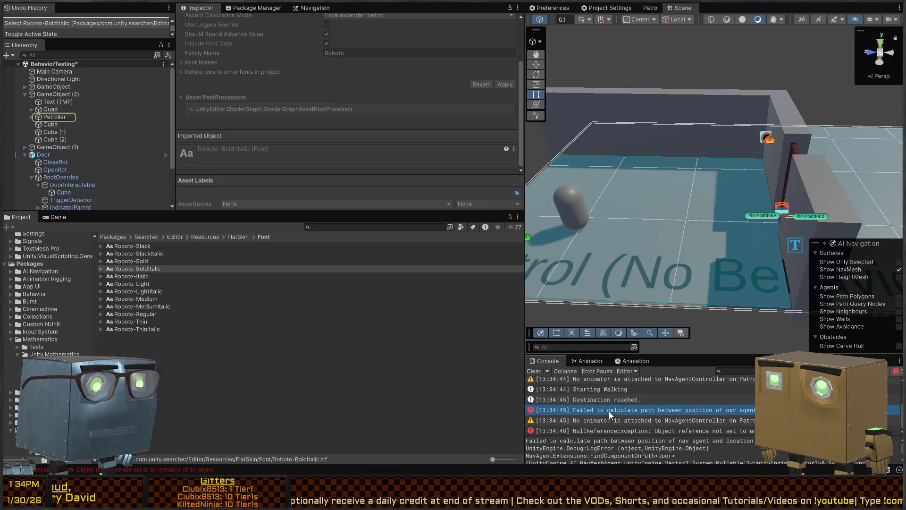
Select the Quad and Patroller together, then collapse the BehaviorTesting scene in the Hierarchy
click(566, 217)
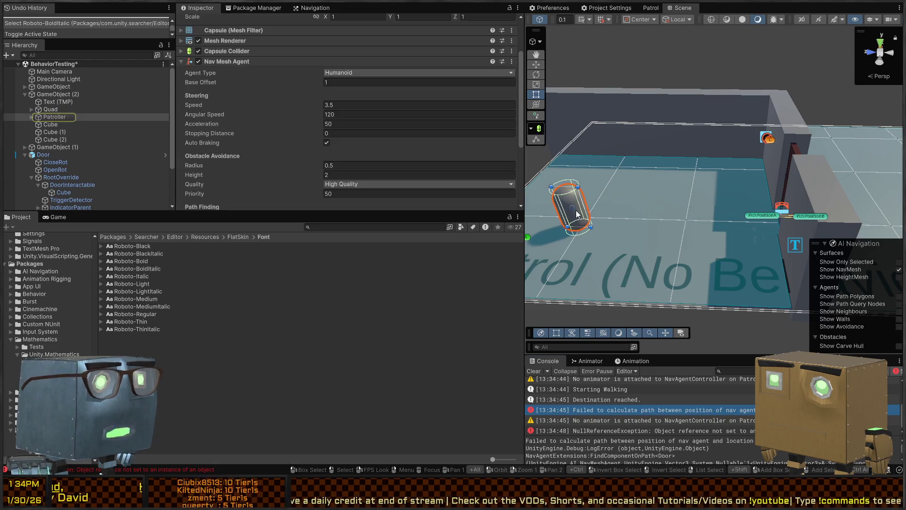
click(50, 109)
ctrl+click(53, 117)
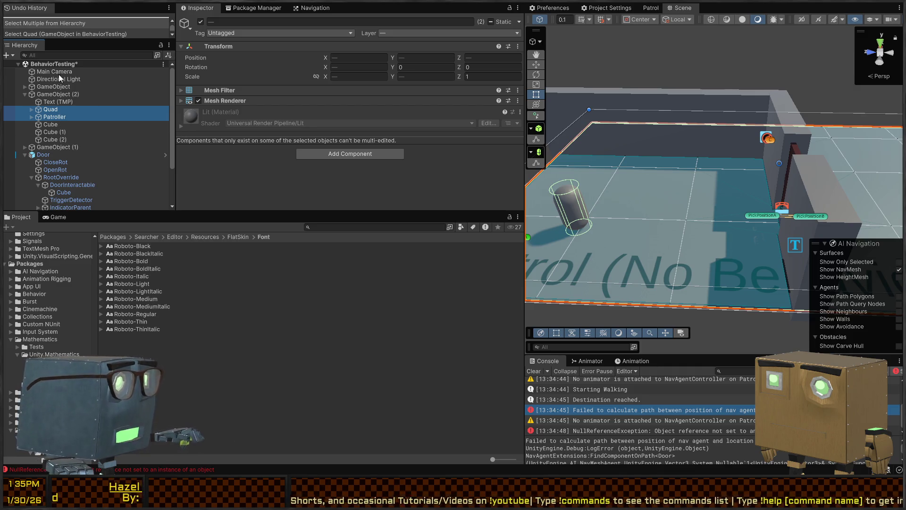
click(22, 65)
click(19, 65)
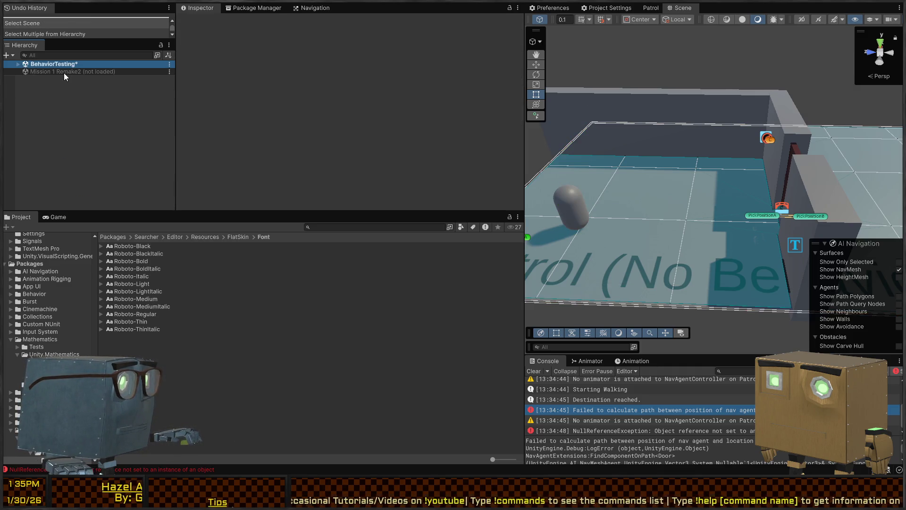
Load Mission 1 Remake2 and paste the copied Patroller and Quad into it
click(64, 73)
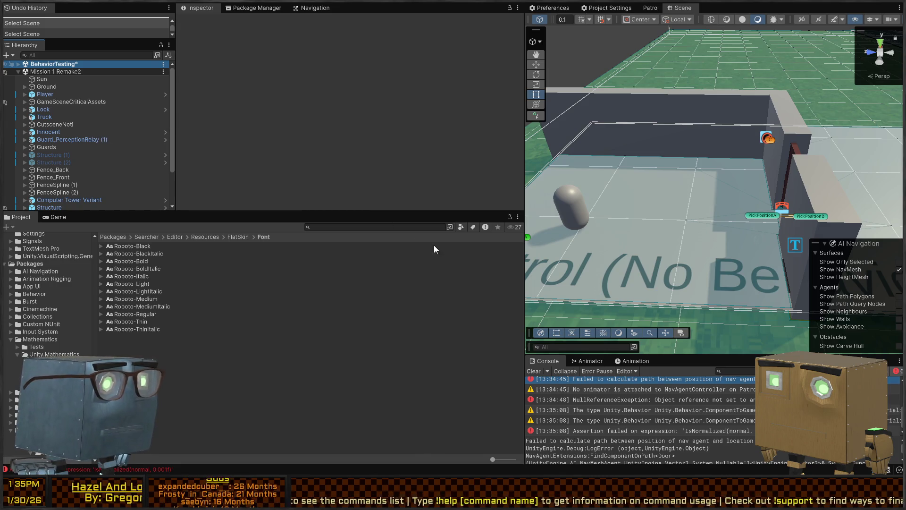
mouse_move(760, 178)
mouse_down()
mouse_move(874, 146)
mouse_move(695, 175)
mouse_move(81, 142)
mouse_move(248, 150)
mouse_move(813, 129)
mouse_up()
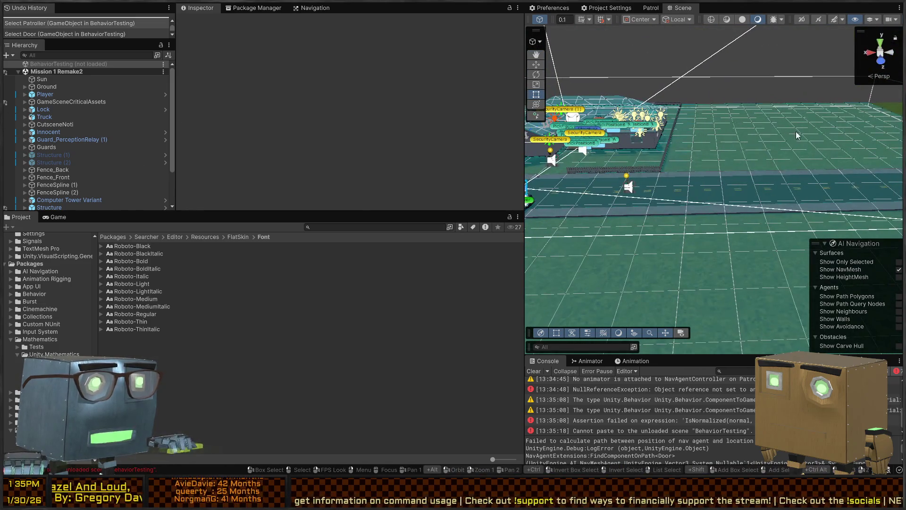
drag(724, 166, 664, 197)
key(ctrl+v)
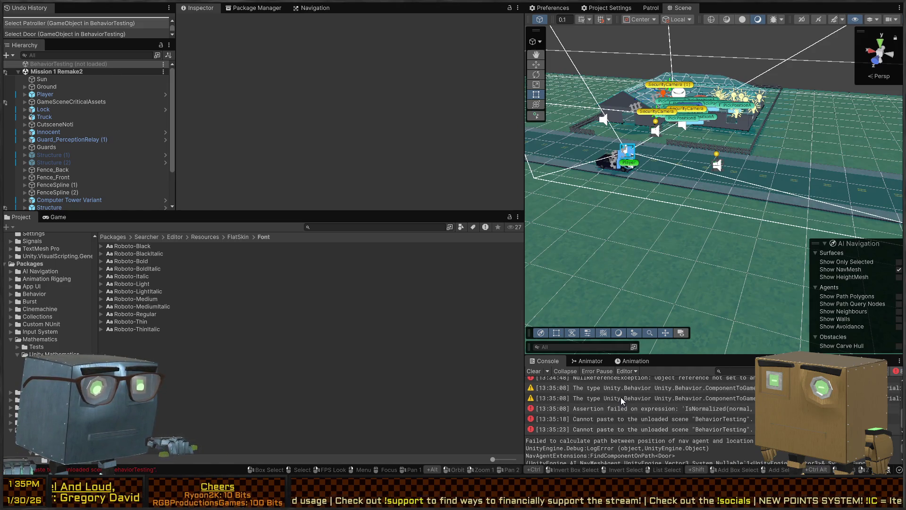
click(42, 79)
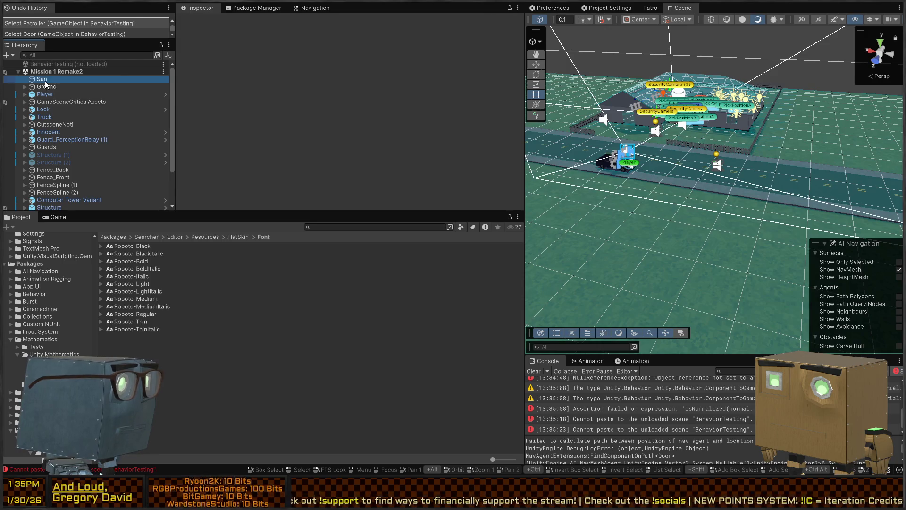
key(ctrl+v)
key(f)
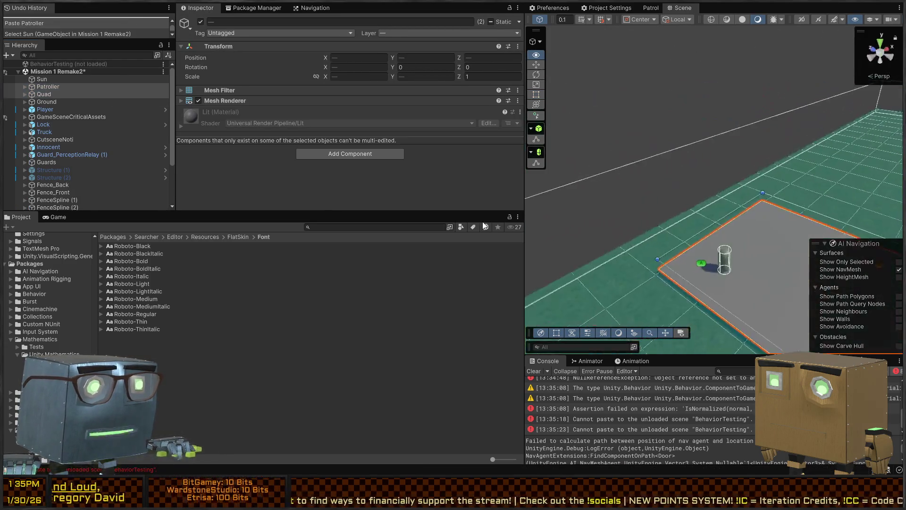
drag(570, 241, 692, 240)
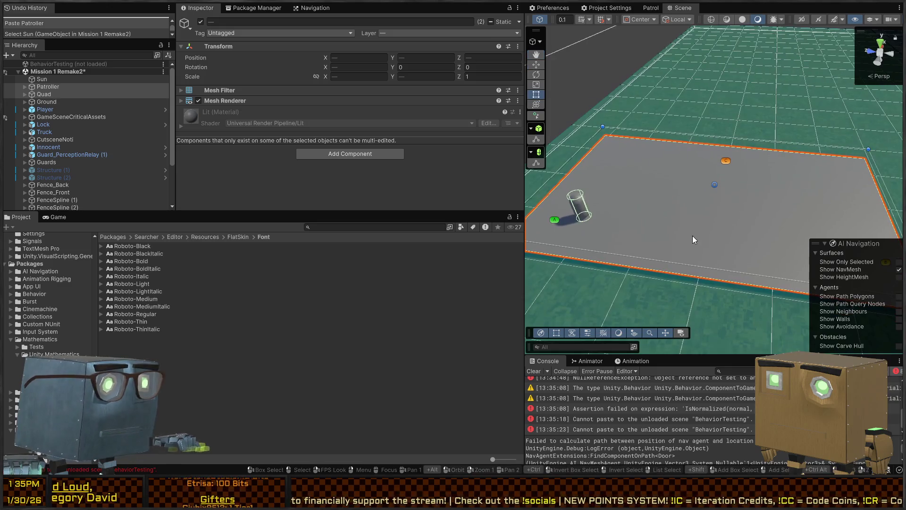
Move waypoints A, B and C out of the Quad to the root, delete the Quad, and start playing
click(24, 94)
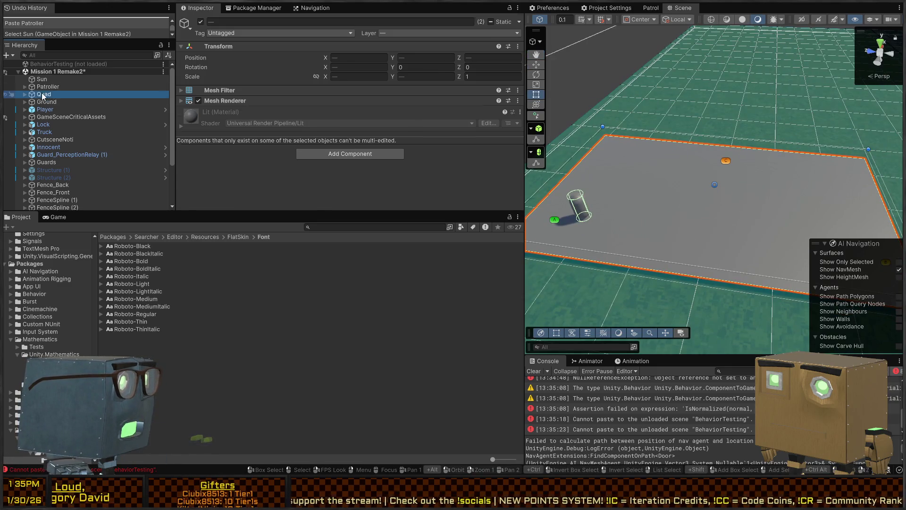
click(25, 94)
click(53, 103)
key(shift+Down)
key(shift+Down)
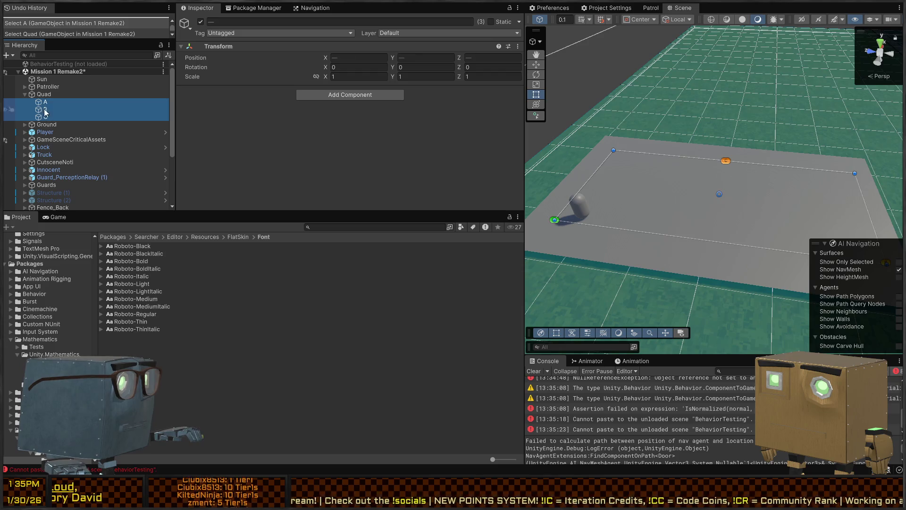
drag(39, 104, 41, 90)
click(41, 117)
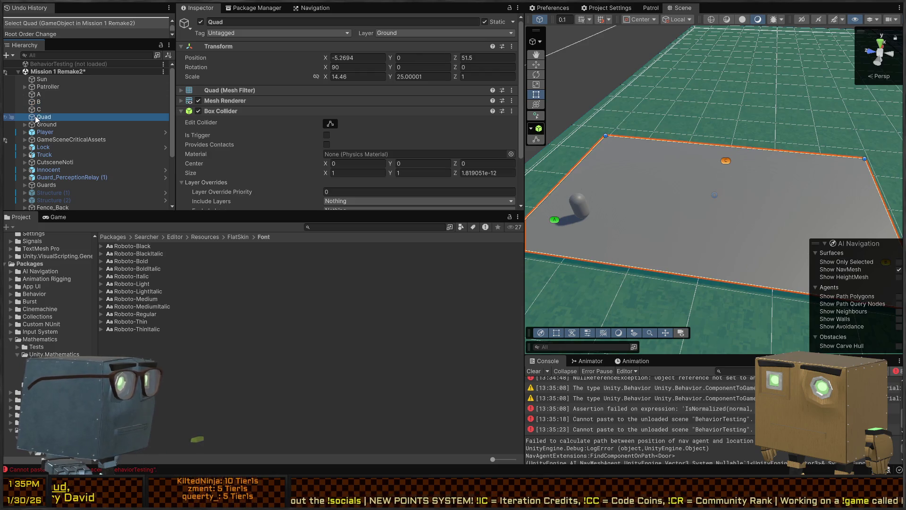
key(Delete)
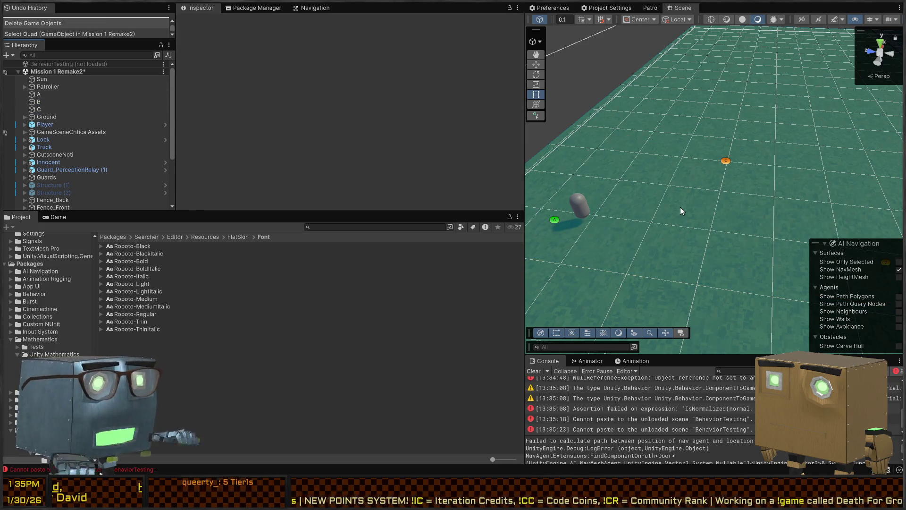
key(ctrl+p)
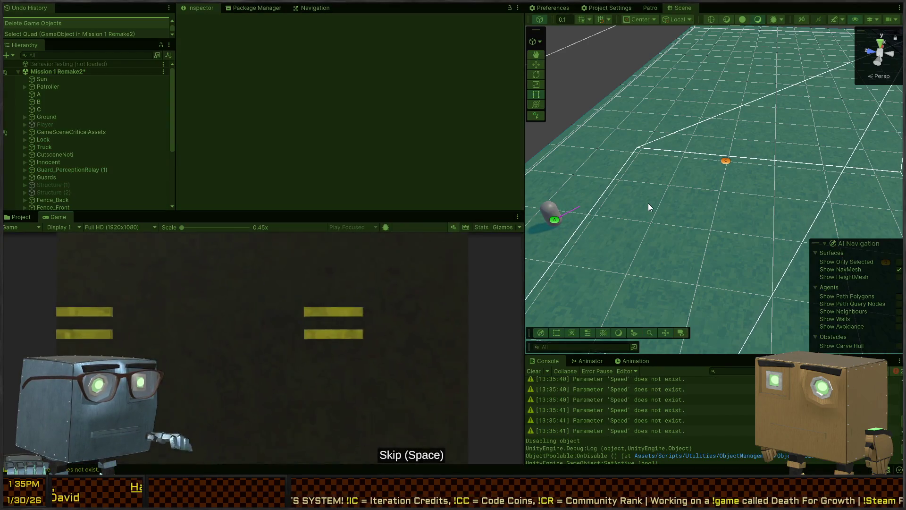
Orbit the Scene view to follow the Patroller walking between its waypoints
mouse_move(630, 203)
mouse_down()
mouse_move(630, 268)
mouse_move(585, 322)
mouse_move(603, 362)
mouse_up()
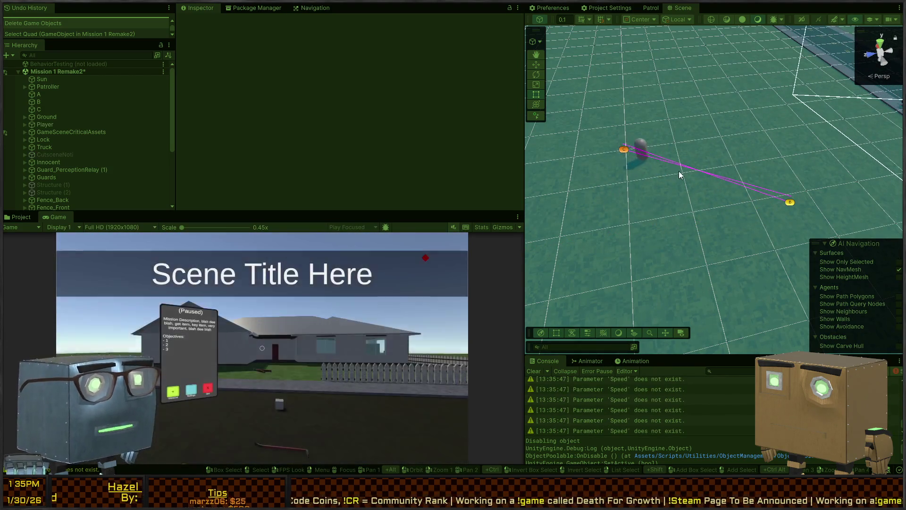
mouse_move(657, 201)
mouse_down()
mouse_move(678, 185)
mouse_move(627, 187)
mouse_up()
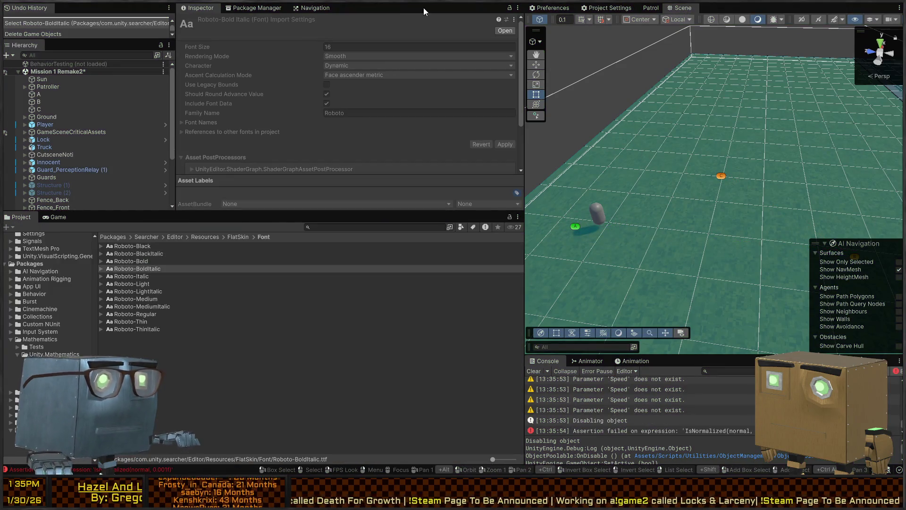
Show the AI Navigation package details and select the Patroller
click(255, 8)
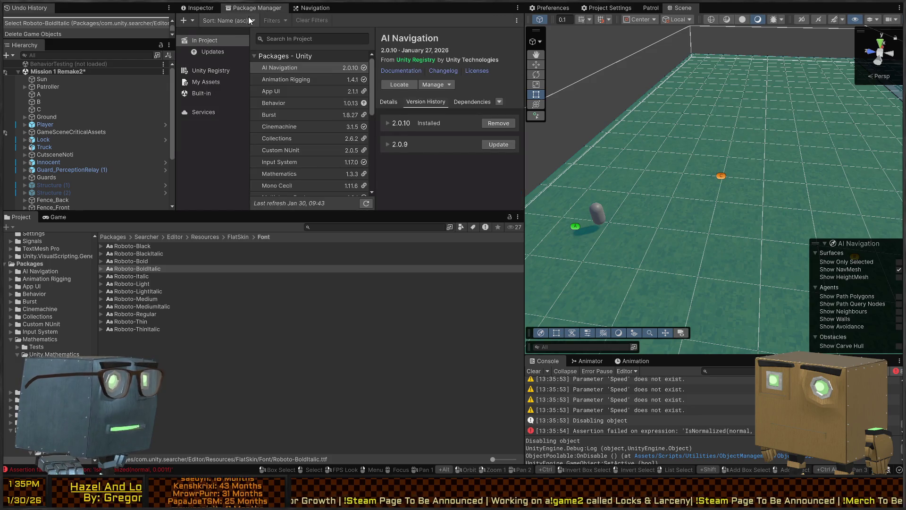
click(597, 213)
mouse_move(597, 214)
mouse_down()
mouse_move(750, 177)
mouse_move(476, 217)
mouse_move(542, 207)
mouse_up()
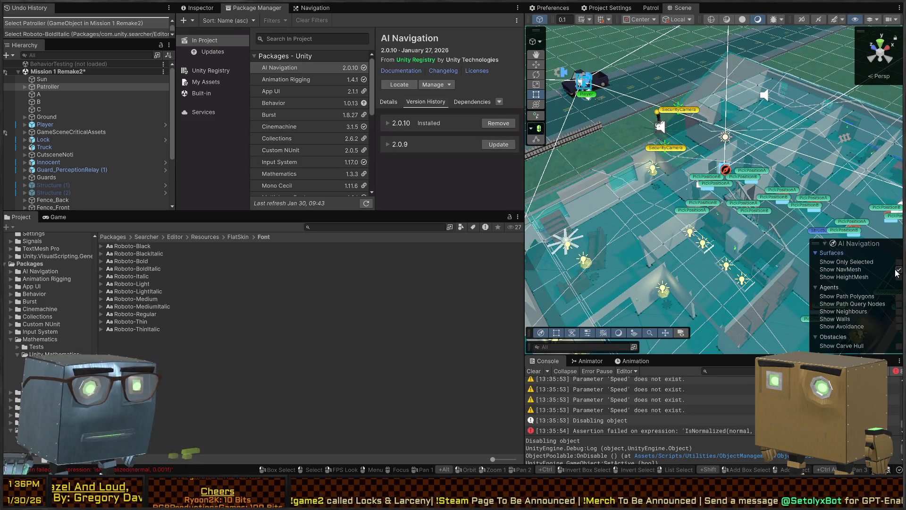
mouse_move(685, 194)
mouse_down()
mouse_move(653, 199)
mouse_move(660, 95)
mouse_up()
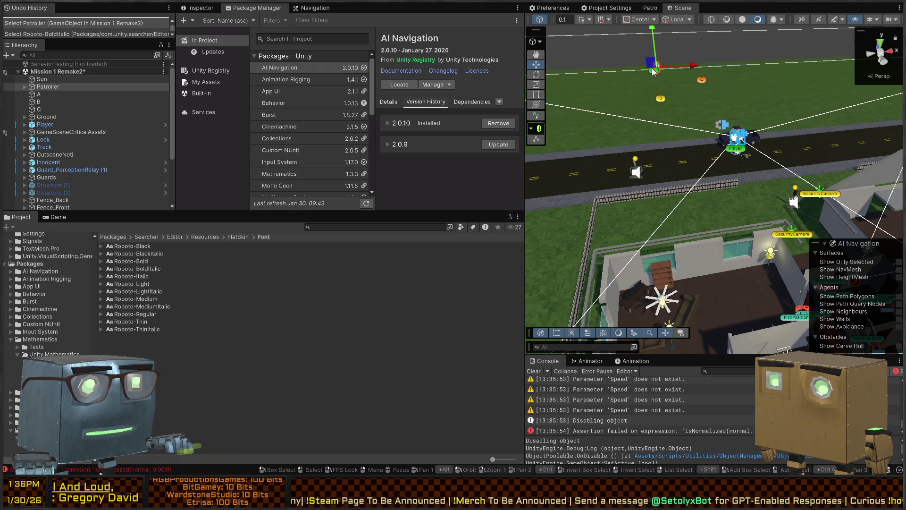
Move the Patroller inside the house to (-8.45, 1.00, -0.44) and start a play test
key(alt)
mouse_move(670, 98)
mouse_down()
mouse_move(665, 108)
mouse_move(662, 95)
mouse_move(661, 131)
mouse_up()
drag(659, 88, 801, 293)
key(f)
mouse_move(686, 251)
mouse_down()
mouse_move(725, 164)
mouse_move(718, 137)
mouse_move(704, 226)
mouse_move(627, 235)
mouse_up()
key(ctrl+p)
Stop the running play test and resume editing the Mission 1 Remake2 scene
click(645, 164)
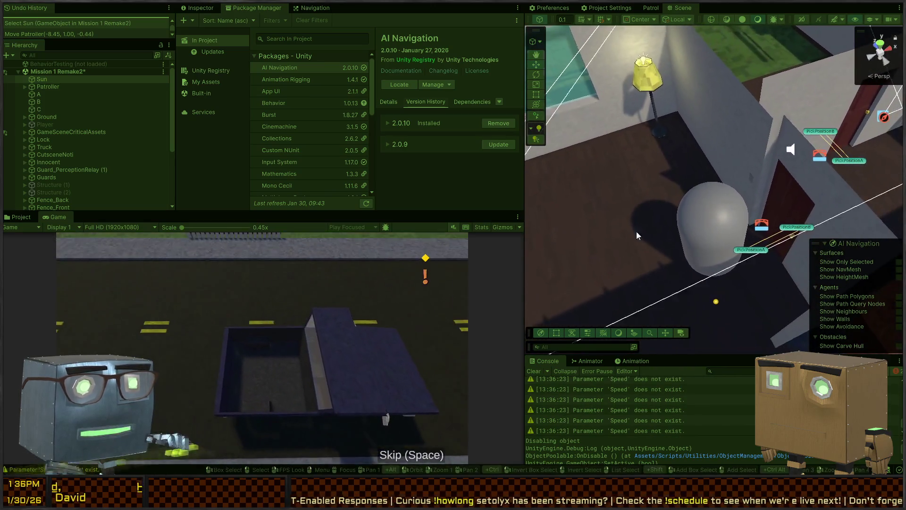
key(ctrl+p)
key(ctrl+p)
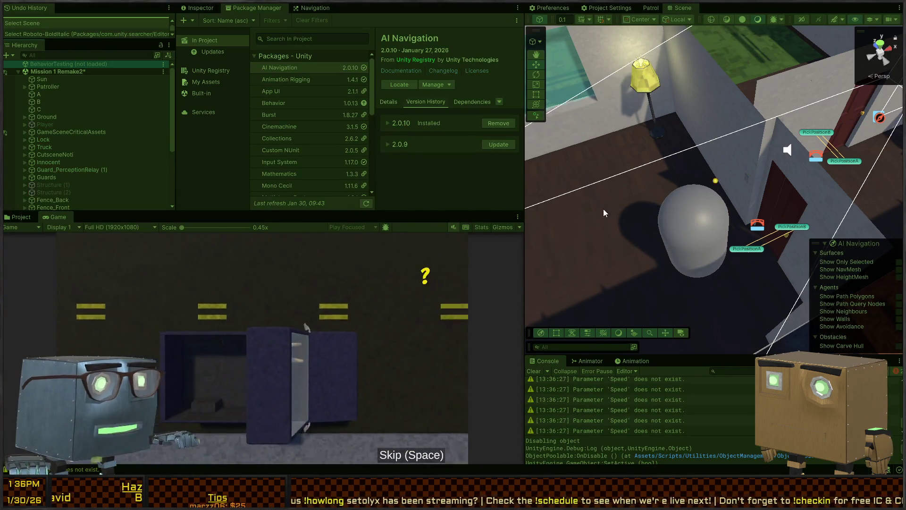
click(608, 199)
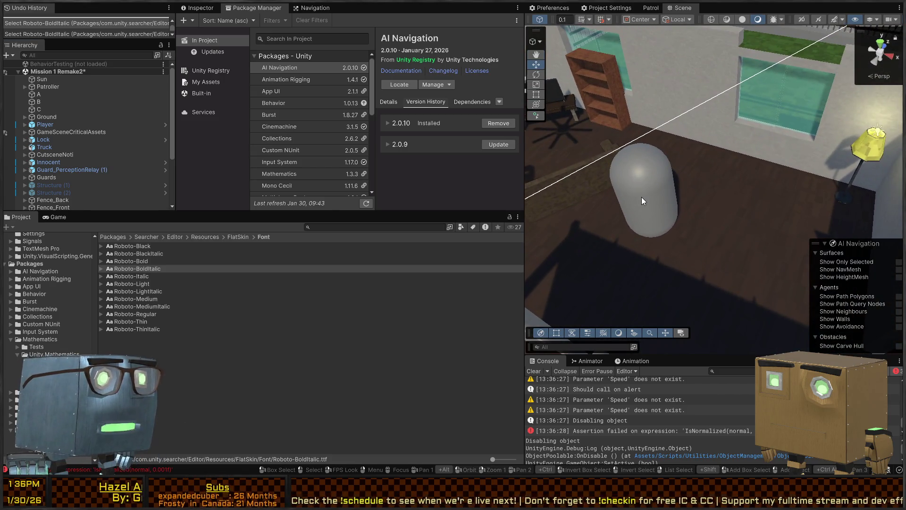
Review the AI Navigation 2.0.10 release notes, downgrade to version 2.0.9, and run the game
click(641, 196)
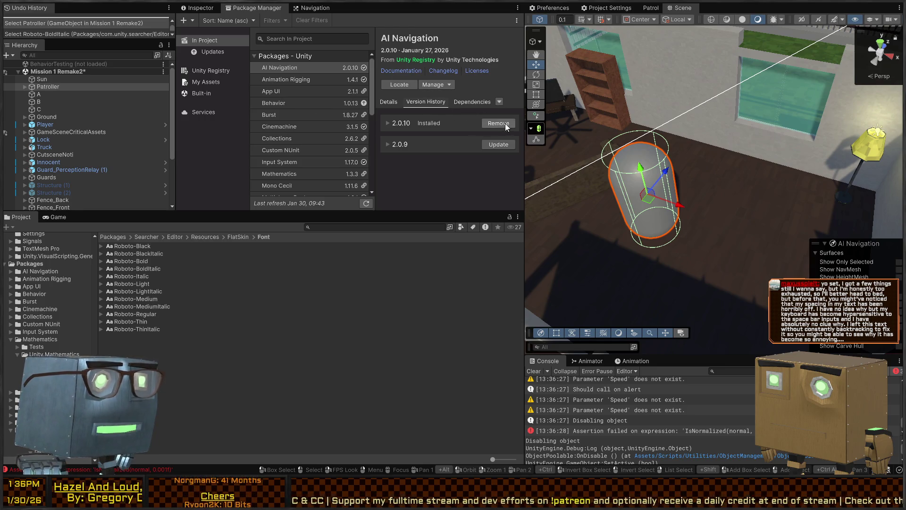
click(388, 123)
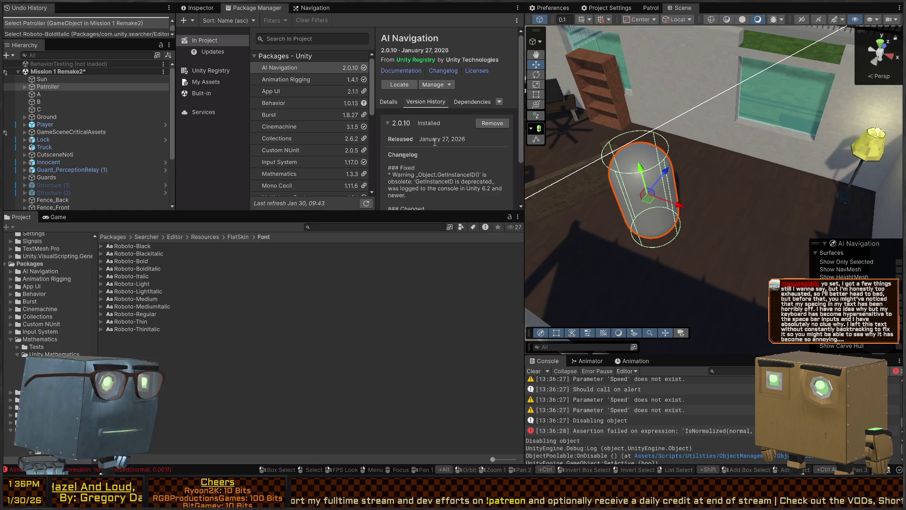
scroll(434, 141, down, 3)
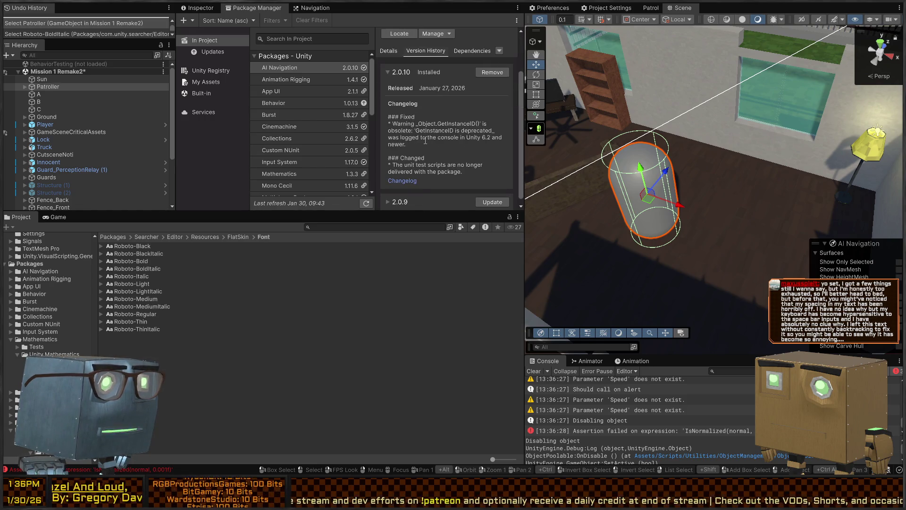
scroll(418, 154, up, 2)
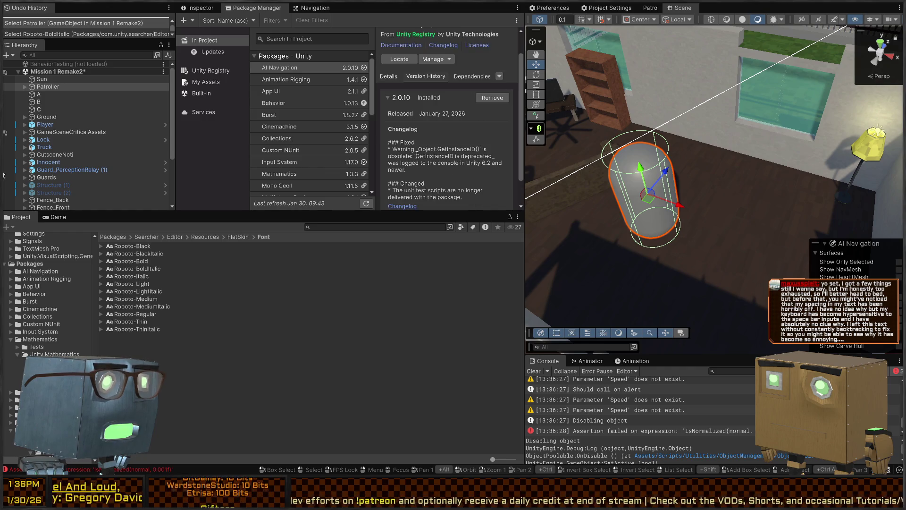
click(389, 97)
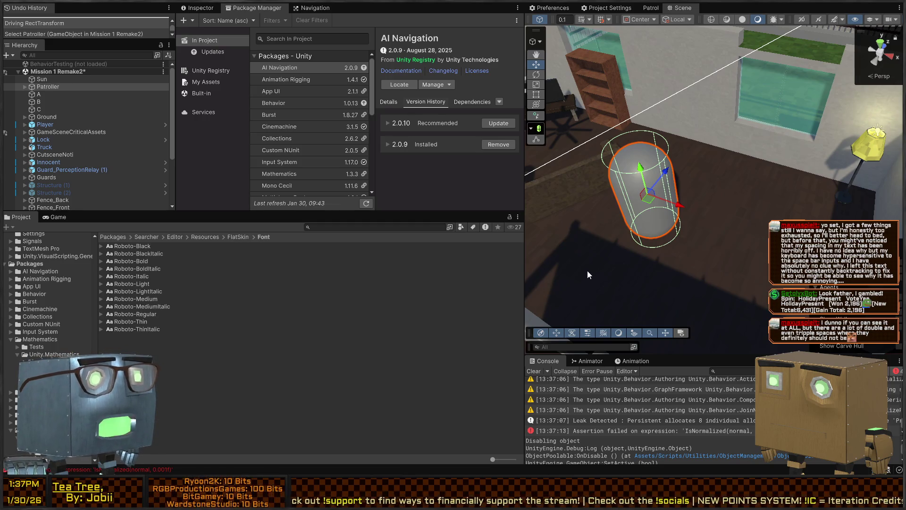
key(ctrl+p)
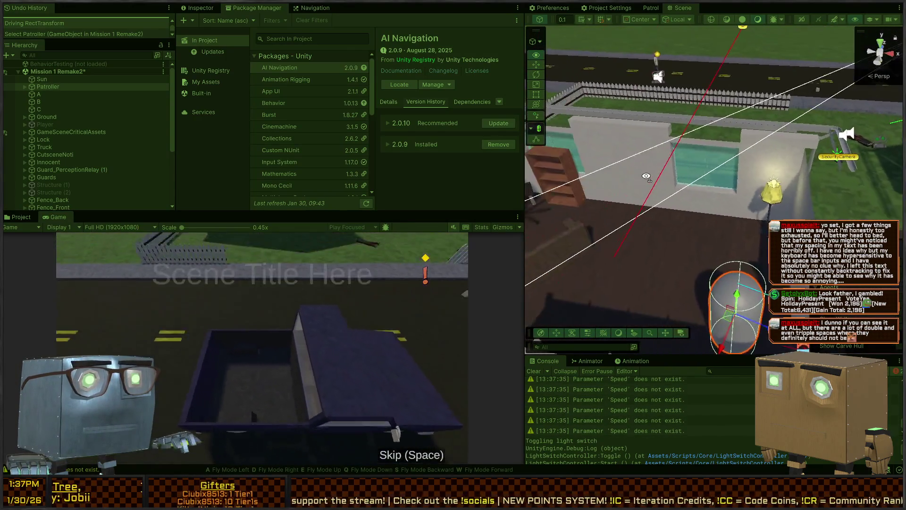
Stop the 2.0.9 test run, update AI Navigation back to 2.0.10, and reselect the Patroller
key(ctrl+p)
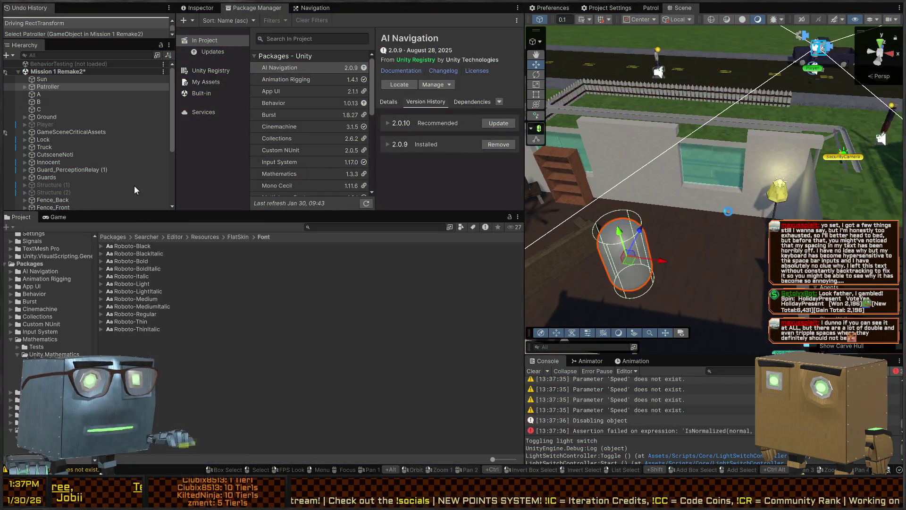
click(646, 238)
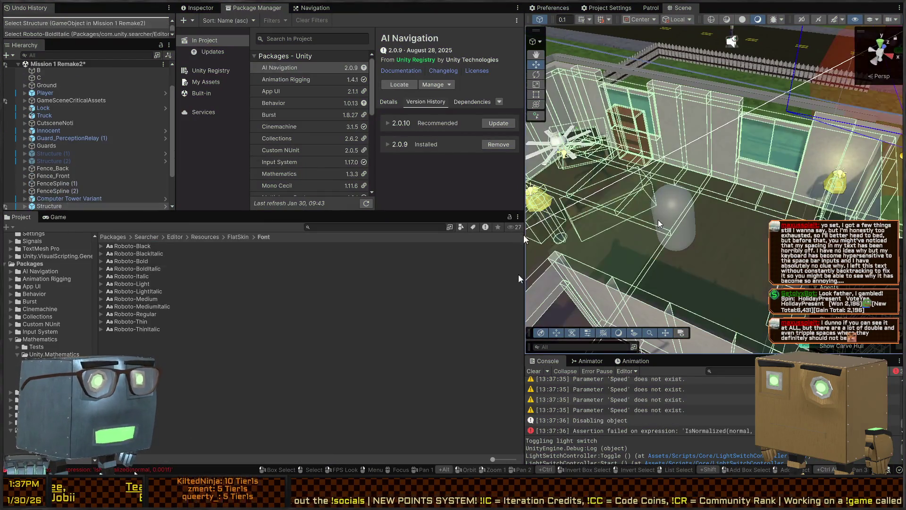
click(498, 123)
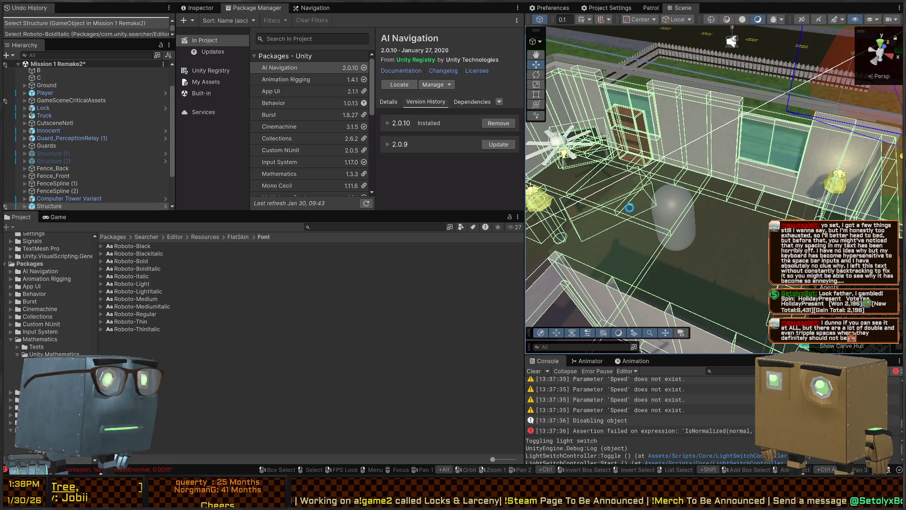
key(ctrl+z)
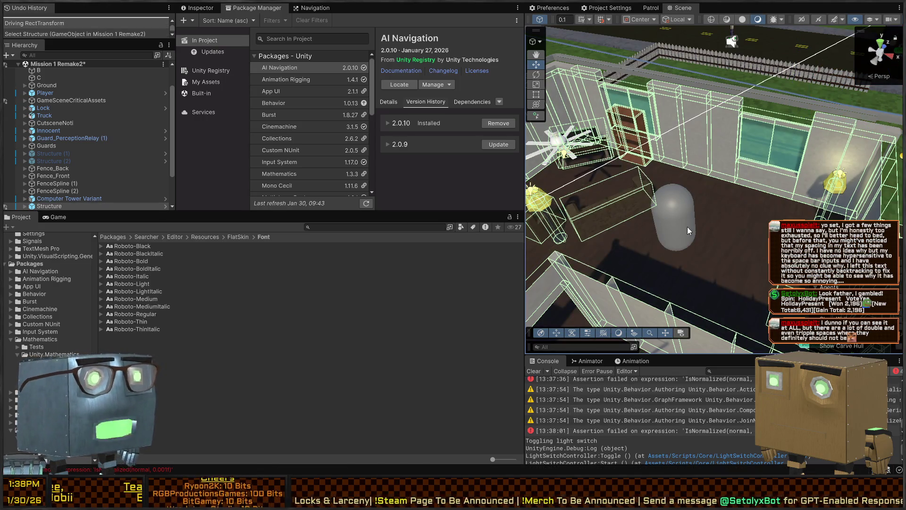
click(689, 226)
Shrink the Patroller's NavMesh Agent radius and test it in a quick play run
click(197, 8)
click(279, 118)
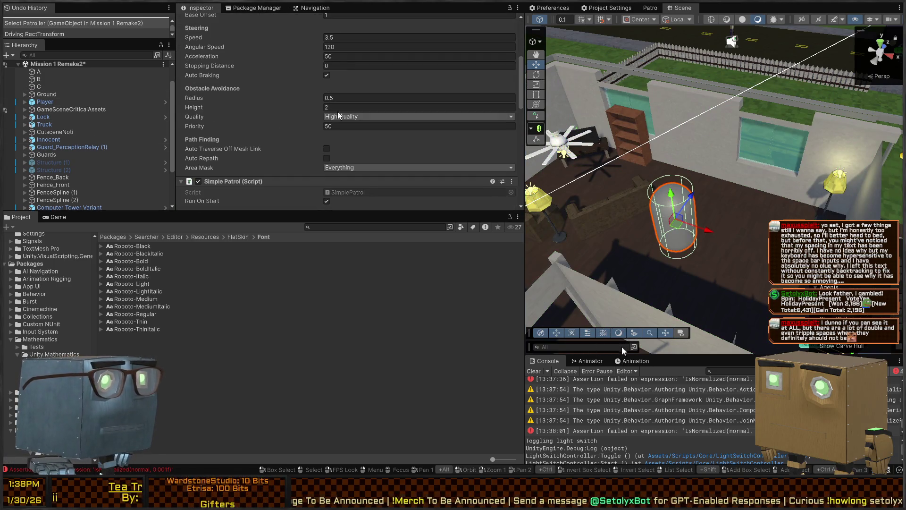
drag(248, 103, 242, 103)
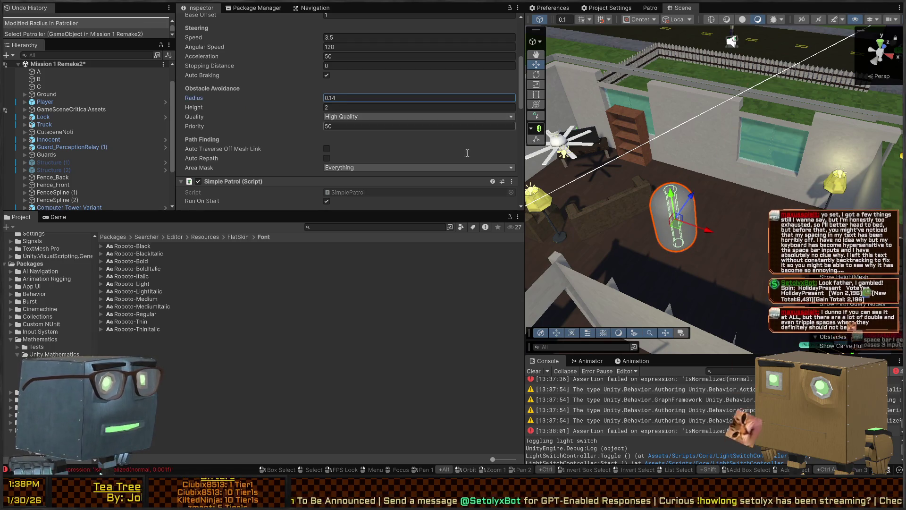
key(ctrl+p)
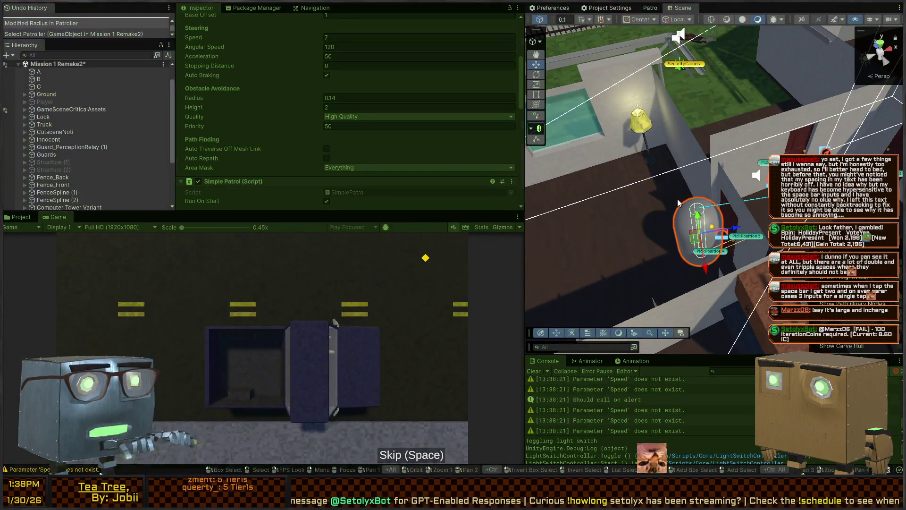
key(ctrl+p)
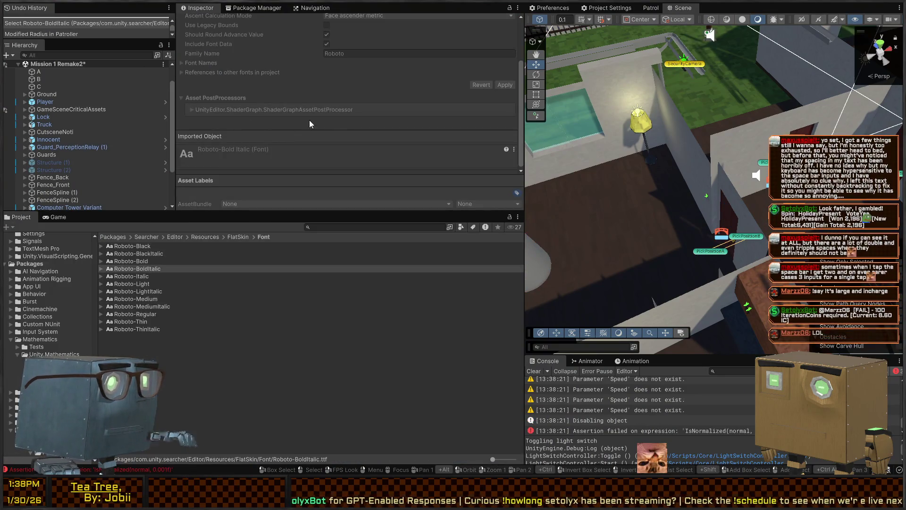
Lower the NavMesh Agent height to 1.07 and test it in another play run
scroll(632, 219, down, 5)
click(701, 185)
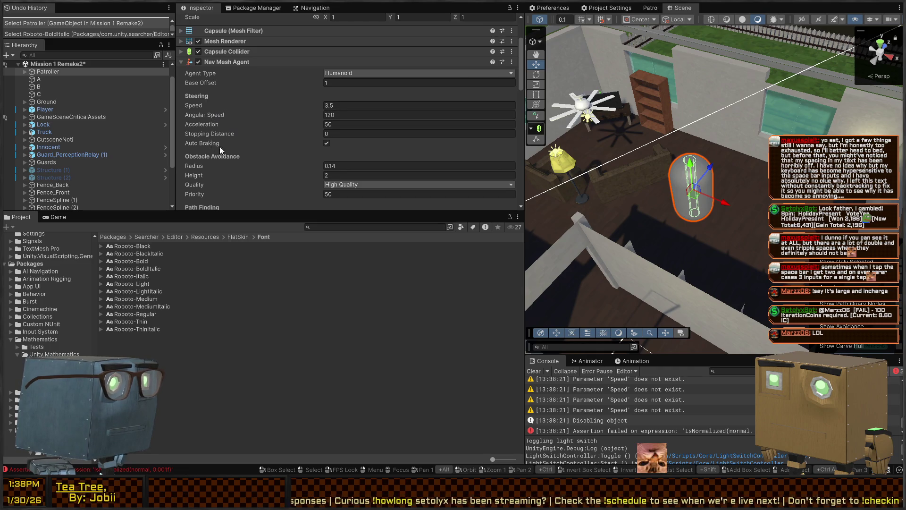
scroll(222, 144, down, 3)
drag(262, 124, 244, 124)
key(ctrl+p)
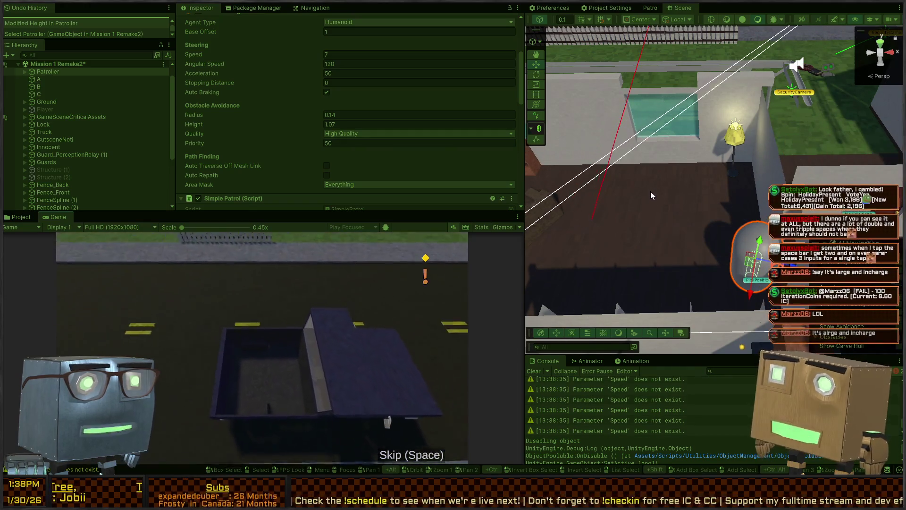
key(ctrl+p)
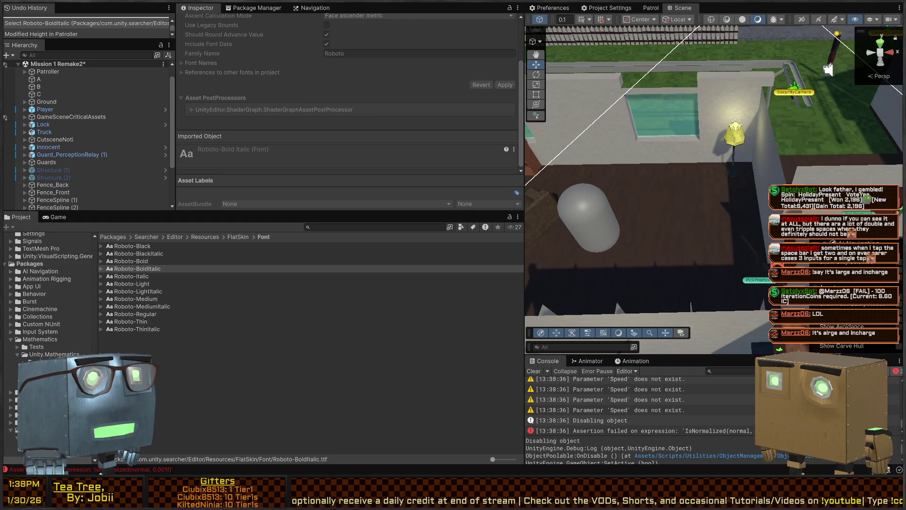
Delete the Patroller capsule from the scene
drag(829, 69, 722, 181)
click(670, 219)
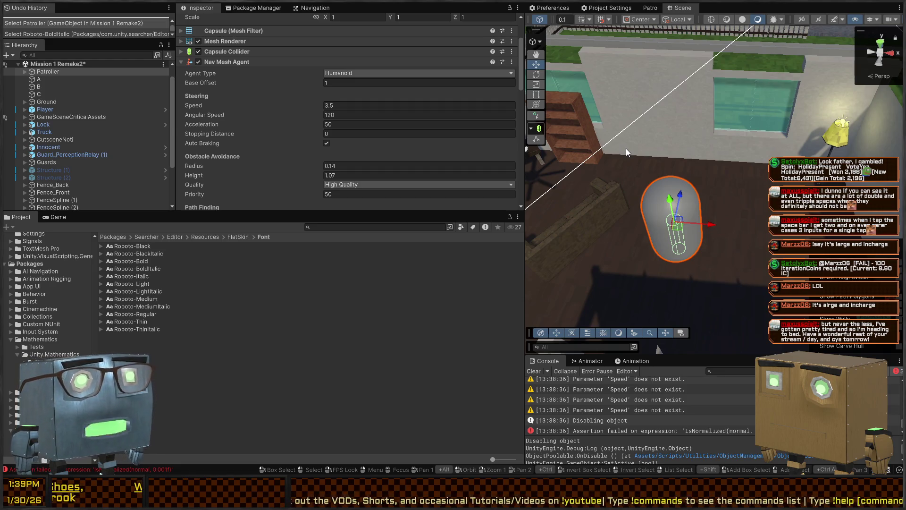
key(Delete)
mouse_move(626, 148)
mouse_down()
mouse_move(623, 105)
mouse_move(618, 112)
mouse_up()
Delete waypoint markers B, C and A from the scene
click(672, 230)
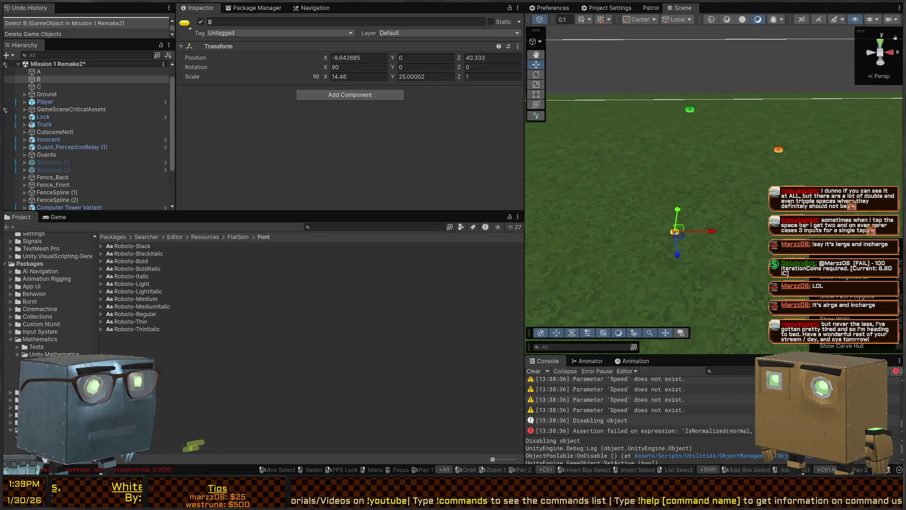
key(Delete)
click(780, 149)
key(Delete)
click(689, 110)
key(Delete)
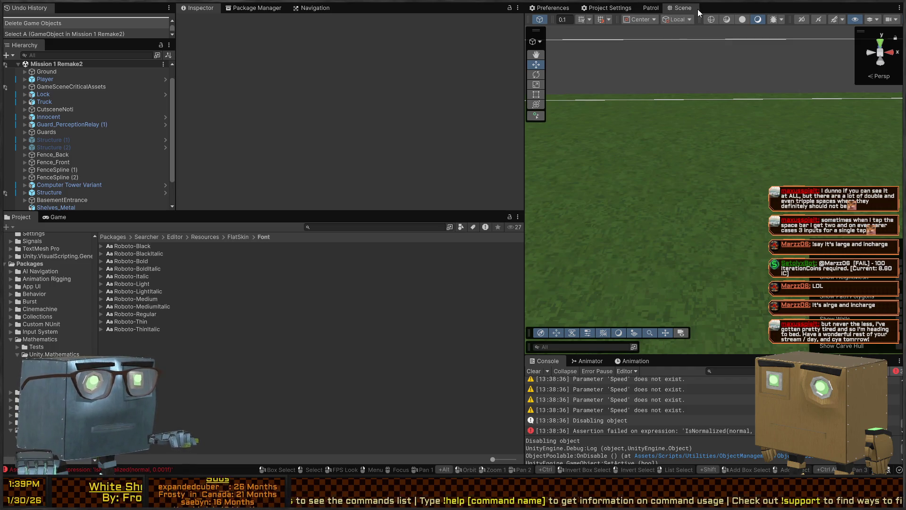
Load the BehaviorTesting scene in place of Mission 1 Remake2
scroll(45, 76, up, 1)
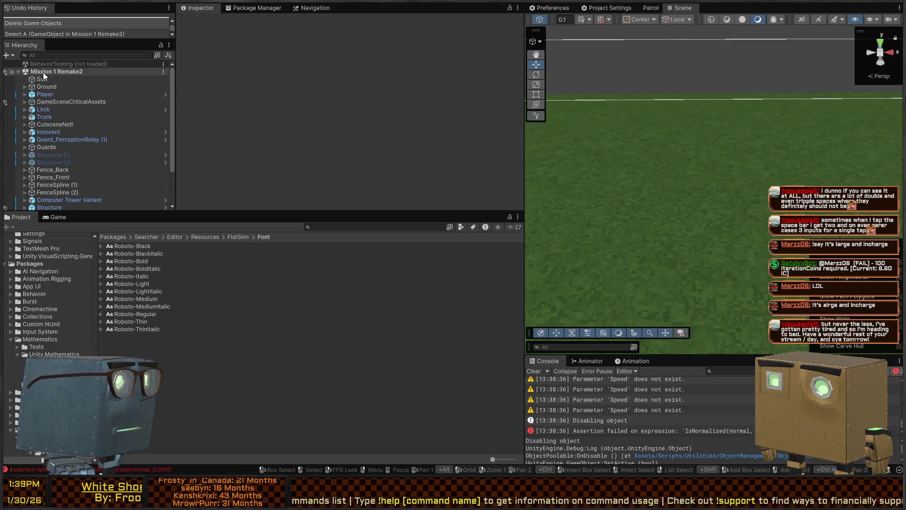
click(45, 73)
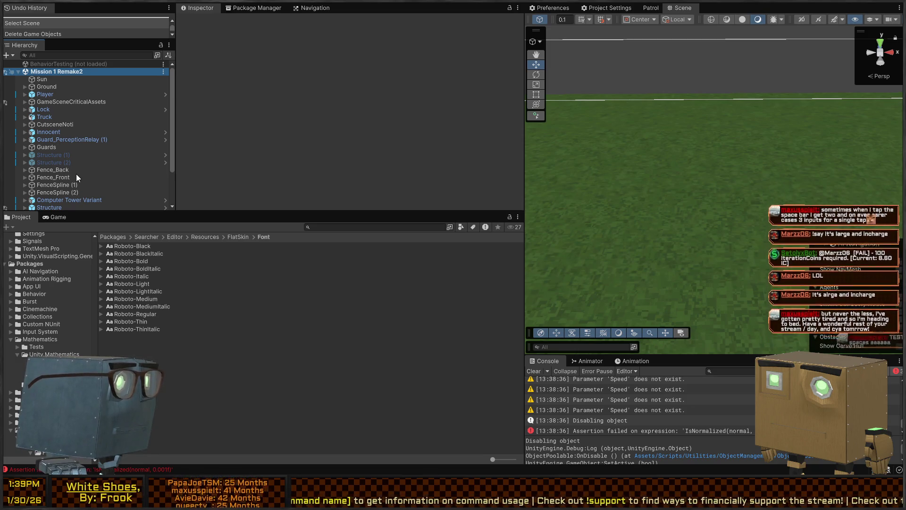
click(52, 64)
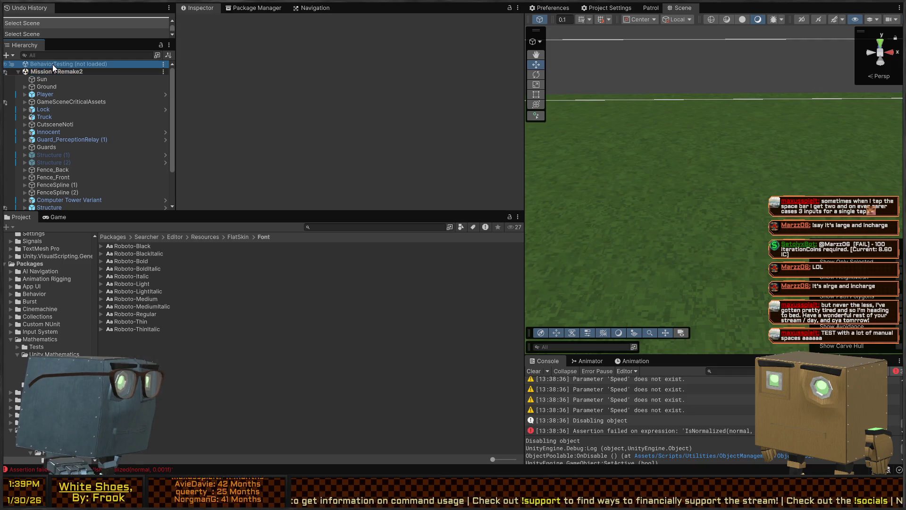
double_click(87, 66)
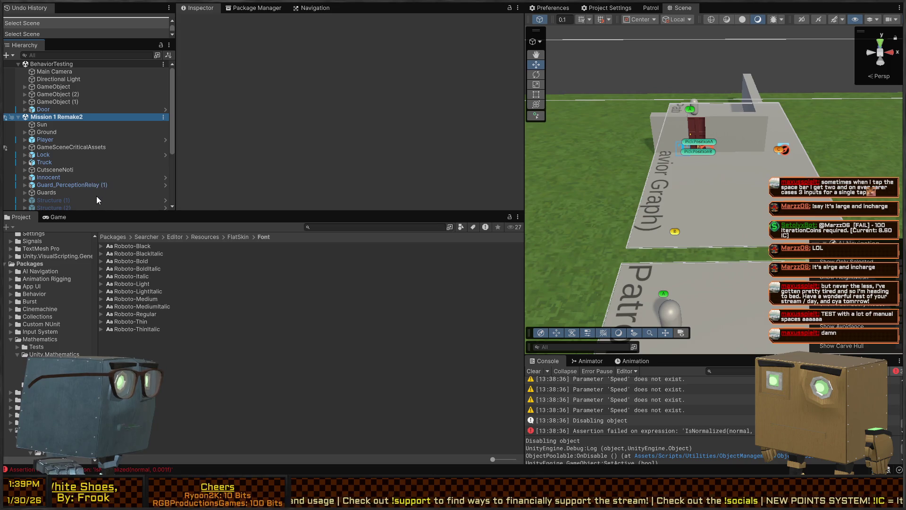
click(55, 71)
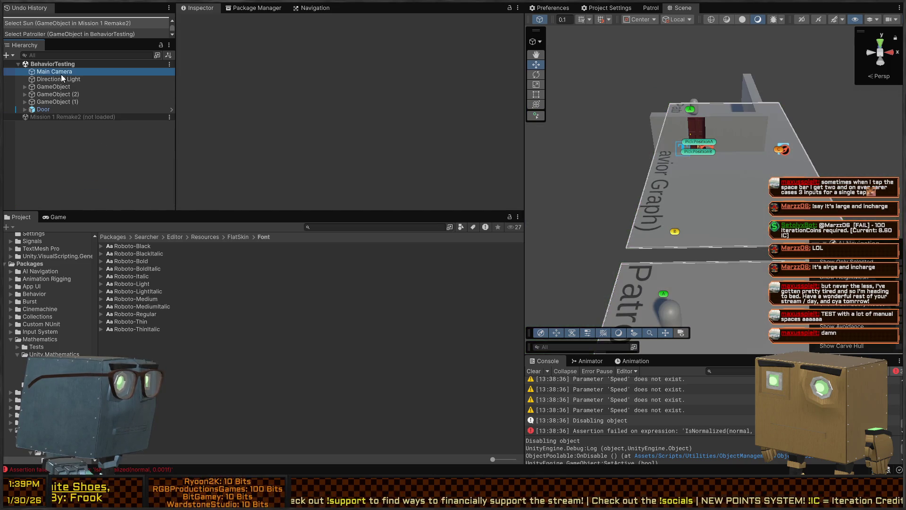
Select the Patroller capsule on the Patrol plane and expand its Capsule Collider settings
click(55, 88)
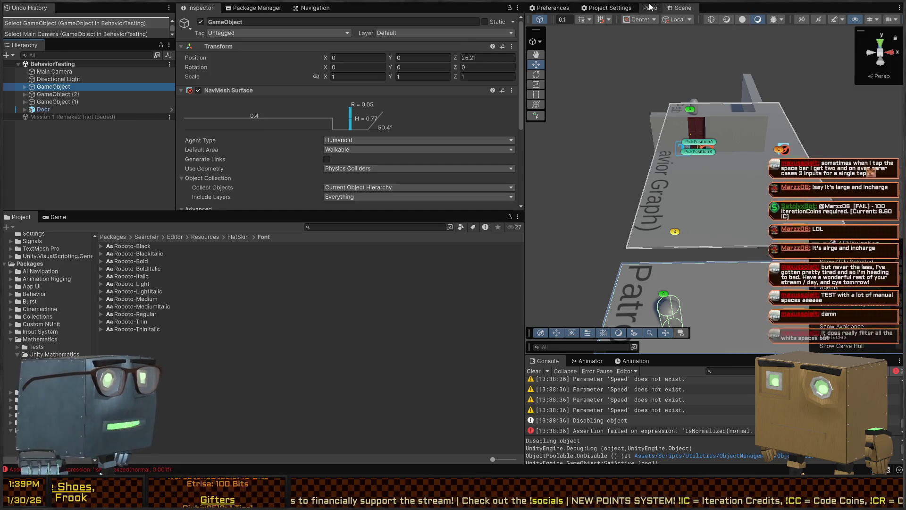
mouse_move(672, 131)
mouse_down()
mouse_move(744, 135)
mouse_move(803, 155)
mouse_move(746, 176)
mouse_move(900, 164)
mouse_move(352, 137)
mouse_up()
mouse_move(665, 184)
mouse_down()
mouse_move(701, 194)
mouse_move(655, 205)
mouse_up()
click(656, 207)
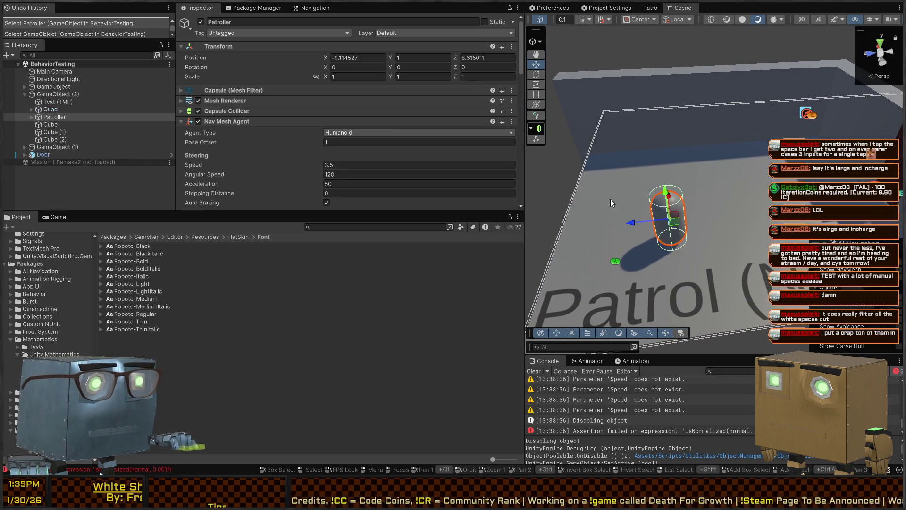
click(237, 111)
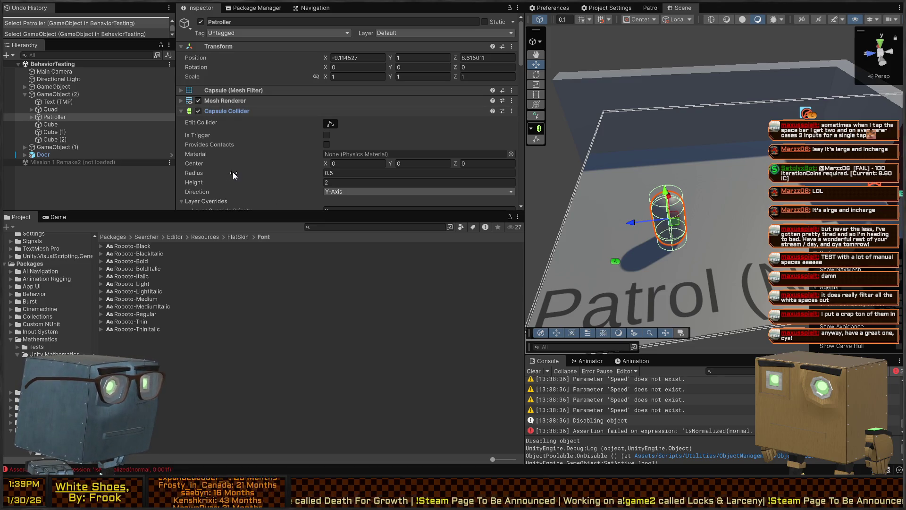
Scale the Patroller to 0.498, move it to (-9.36, 0.50, 8.42), and start playing
drag(670, 222, 670, 257)
key(w)
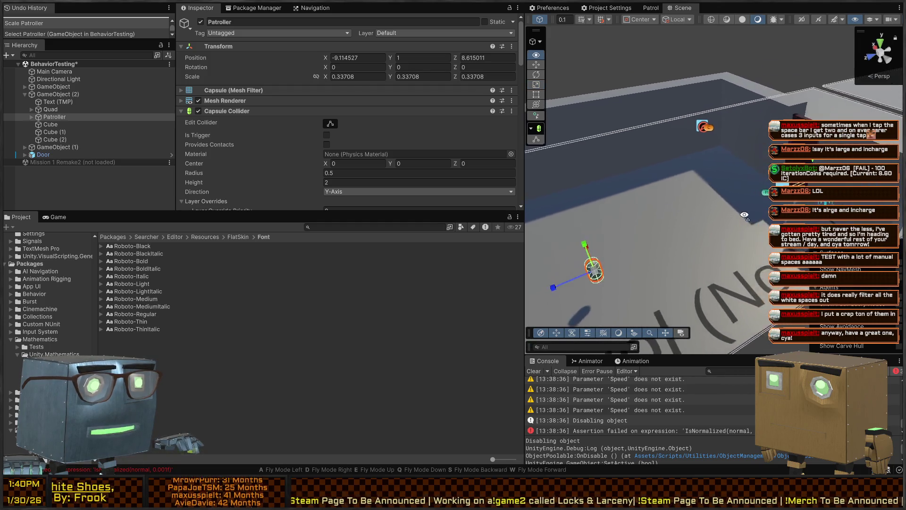
drag(599, 187, 608, 174)
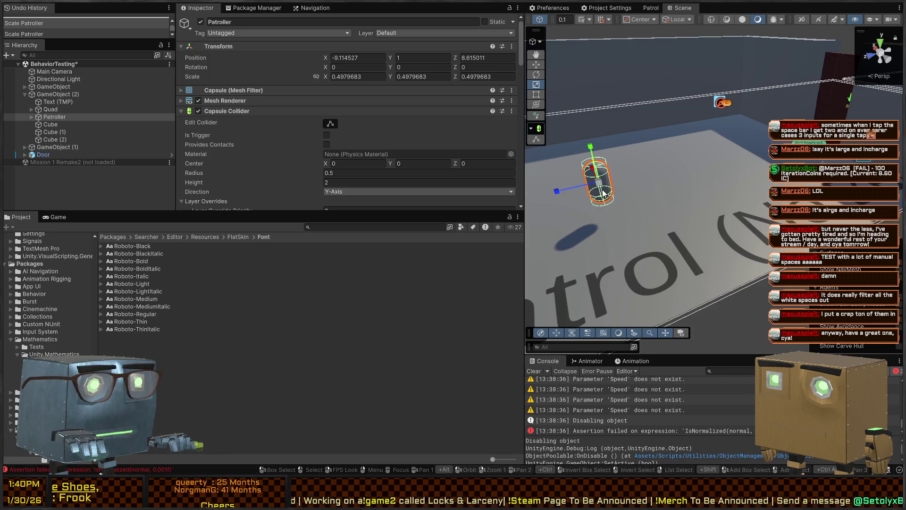
mouse_move(602, 192)
mouse_down()
mouse_move(592, 214)
mouse_move(643, 170)
mouse_up()
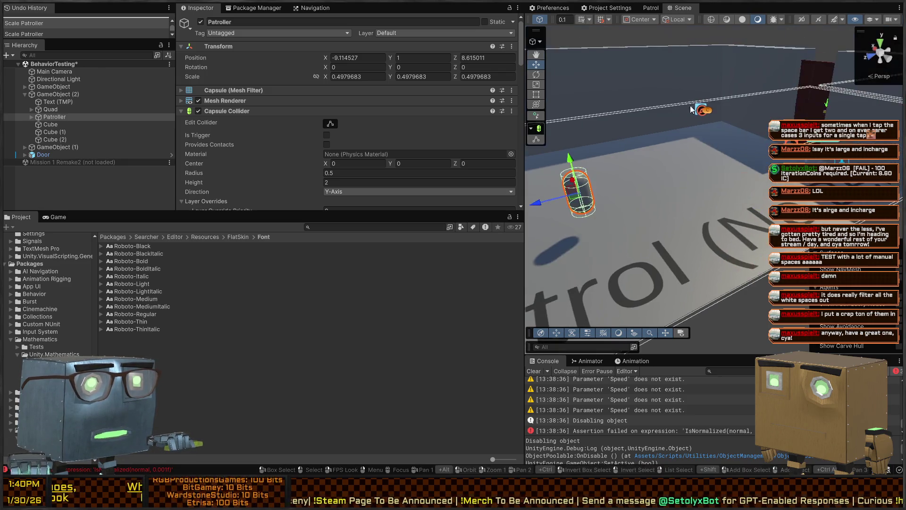
scroll(604, 167, up, 3)
mouse_move(604, 167)
mouse_down()
mouse_move(650, 206)
mouse_move(664, 250)
mouse_up()
key(ctrl+p)
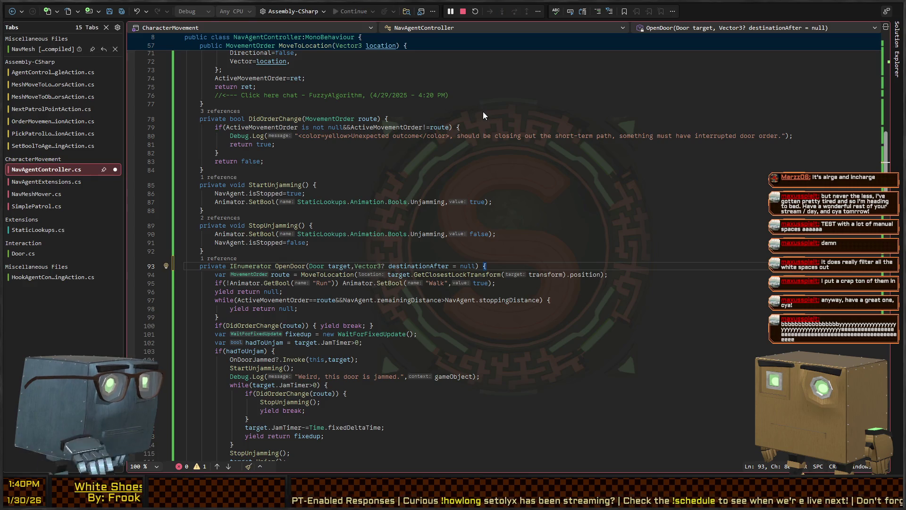
Leave the OpenDoor breakpoint in Visual Studio and return to the running game in Unity
key(alt+Tab)
Stop the running play test and select the Patroller capsule on the Patrol floor
drag(708, 198, 715, 230)
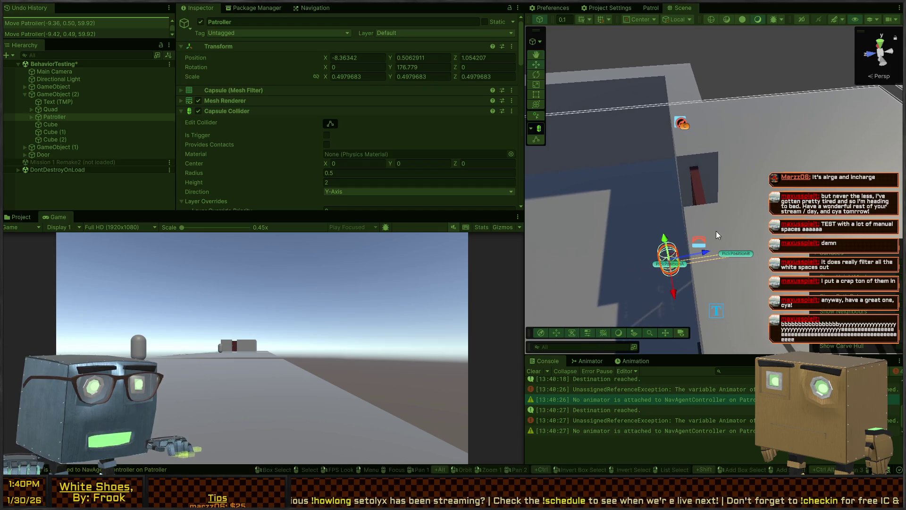
key(ctrl+p)
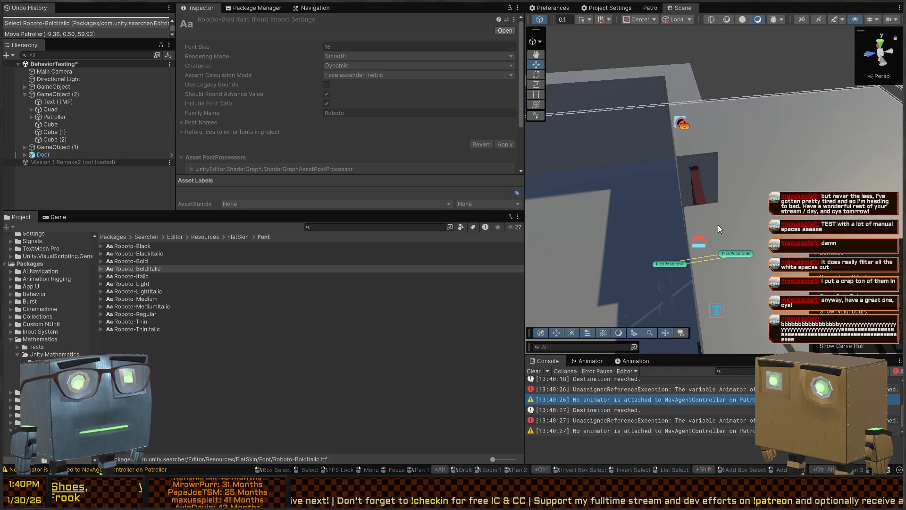
mouse_move(718, 224)
mouse_down()
mouse_move(713, 179)
mouse_move(664, 216)
mouse_move(699, 244)
mouse_move(666, 230)
mouse_up()
click(652, 260)
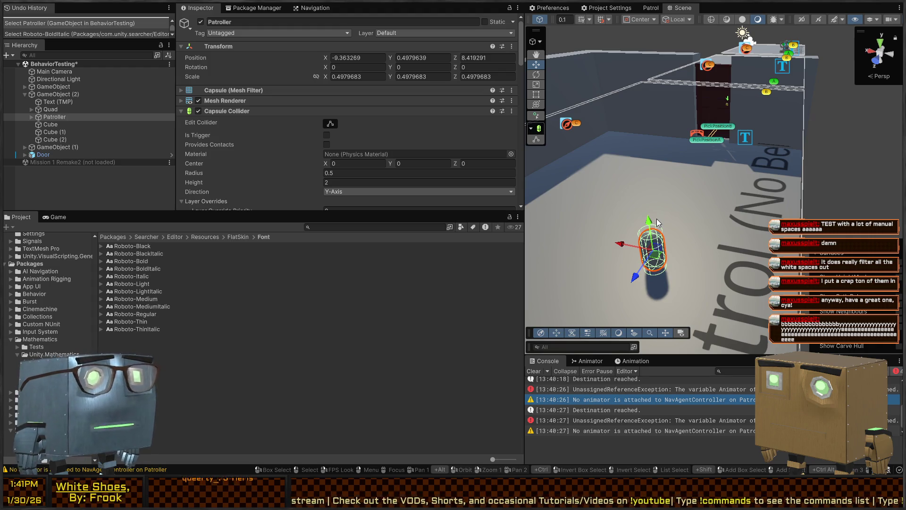
mouse_move(652, 146)
mouse_down()
mouse_move(454, 189)
mouse_move(452, 201)
mouse_move(476, 216)
mouse_move(465, 216)
mouse_move(469, 226)
mouse_move(755, 192)
mouse_up()
Play-test the Patroller again, stop, undo the change, and reselect the Patroller
key(ctrl+p)
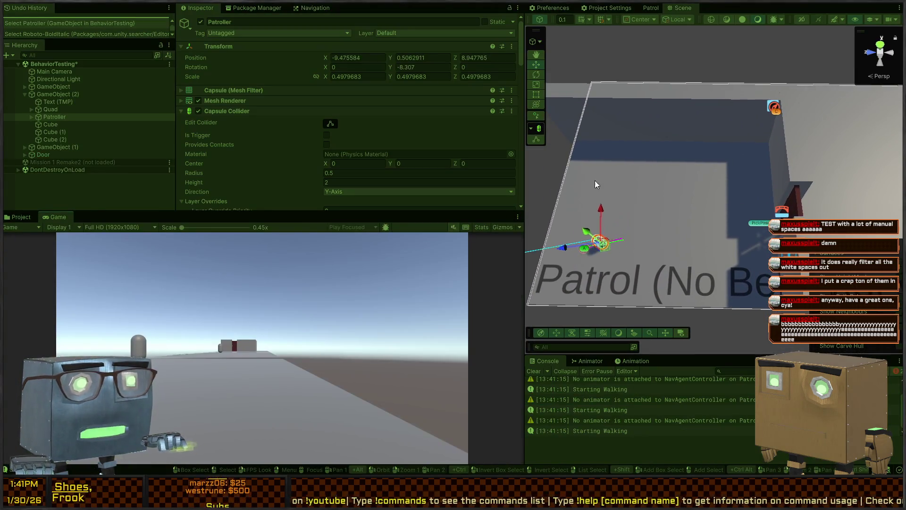
mouse_move(666, 223)
mouse_down()
mouse_move(646, 203)
mouse_move(653, 215)
mouse_move(770, 220)
mouse_up()
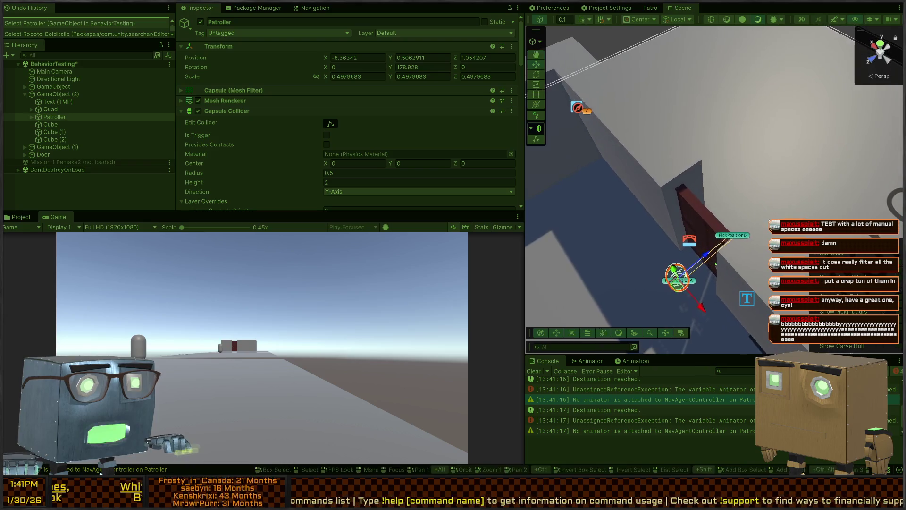
key(ctrl+p)
key(ctrl+z)
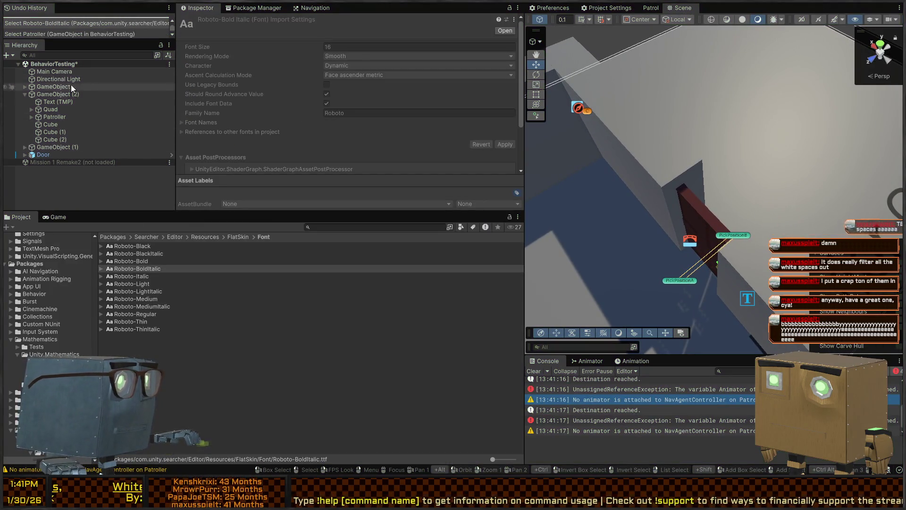
click(676, 213)
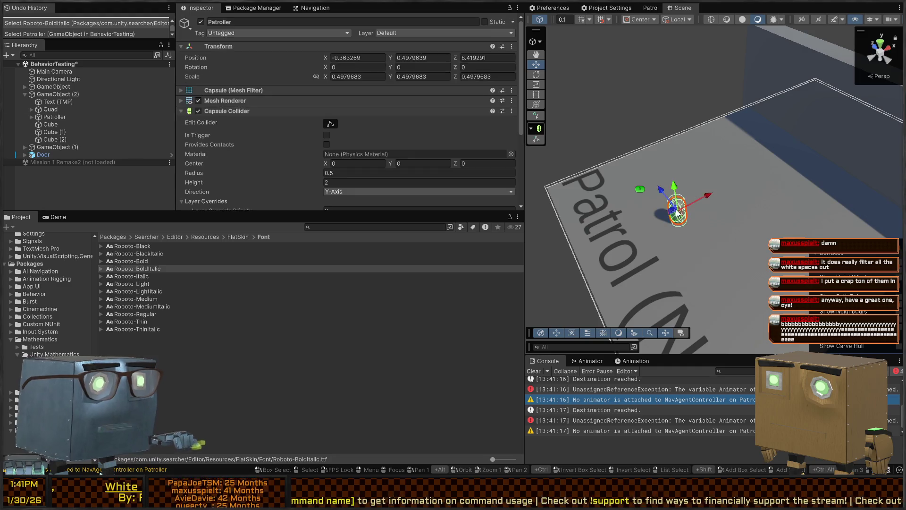
Turn off the Patroller's Run On Start and run a quick play test
scroll(239, 118, down, 10)
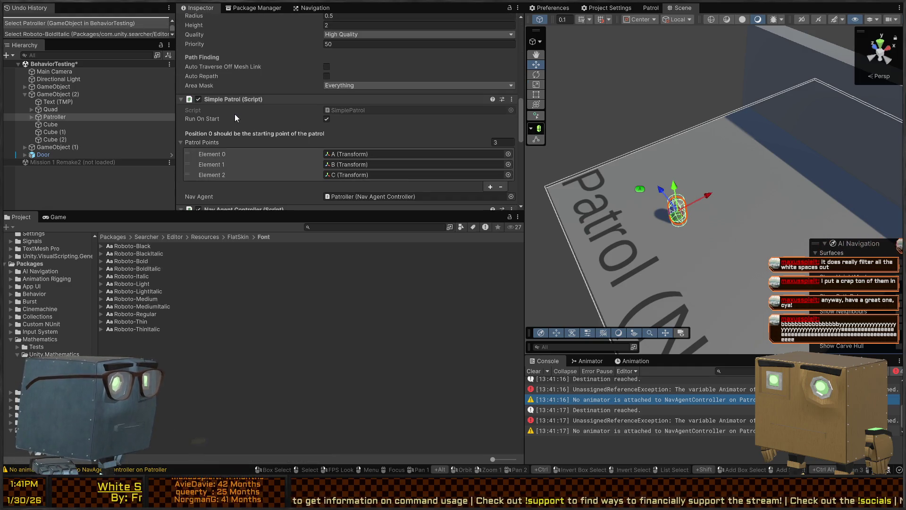
click(327, 118)
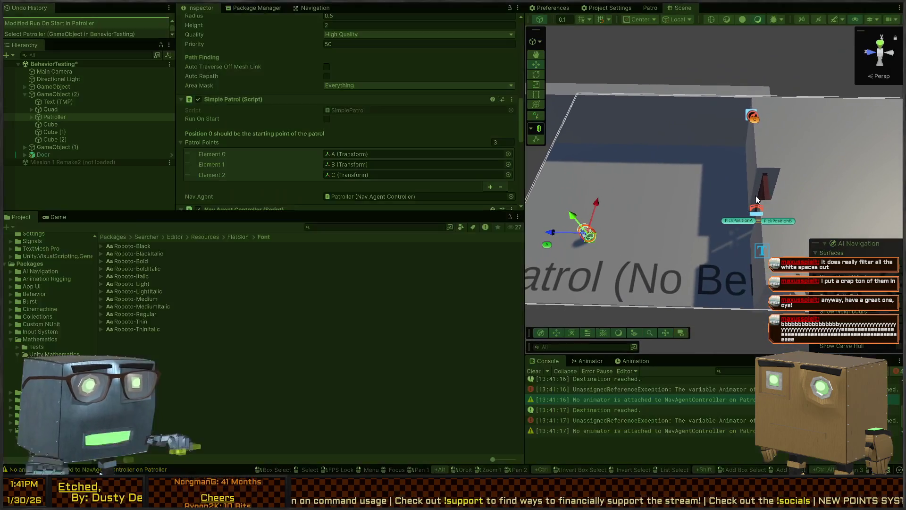
key(ctrl+p)
drag(644, 193, 571, 208)
scroll(241, 133, down, 3)
scroll(246, 134, up, 3)
key(ctrl+p)
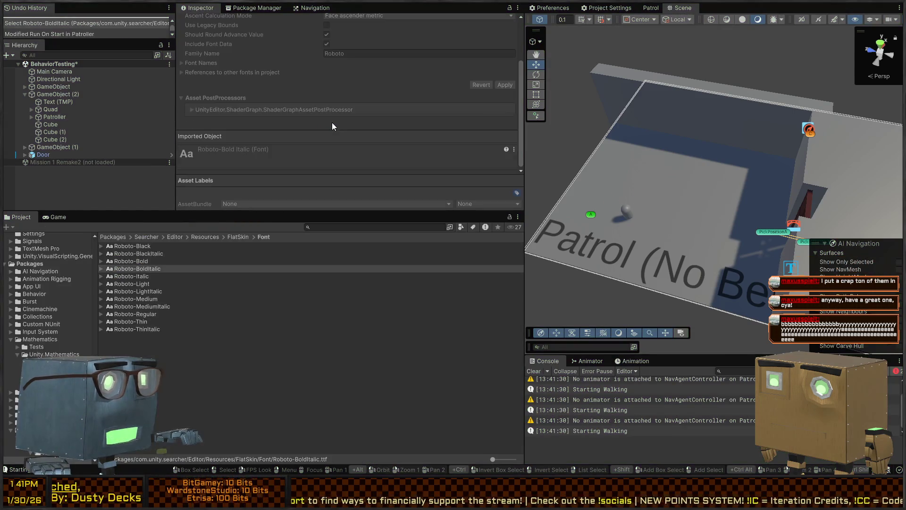
scroll(331, 129, up, 3)
scroll(332, 128, down, 3)
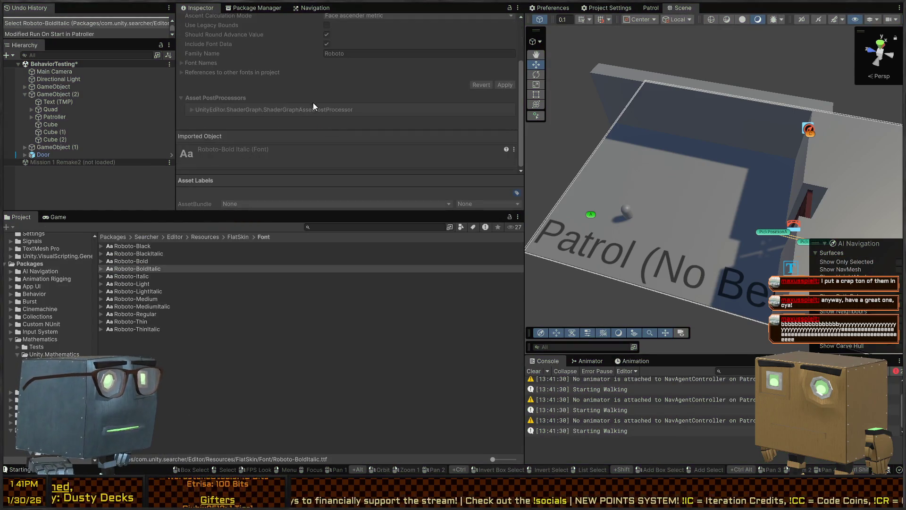
Cut the Patroller to the clipboard, restore it with undo, and frame it in view
click(632, 216)
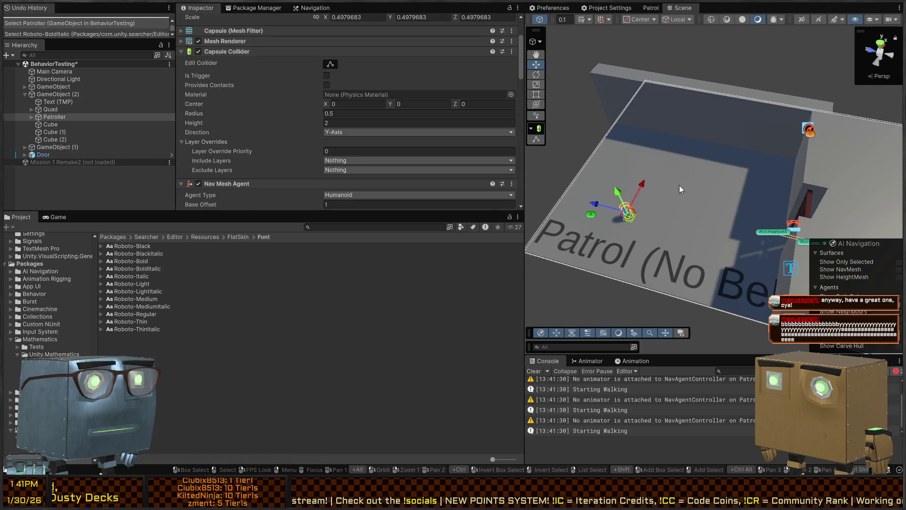
scroll(673, 189, down, 10)
scroll(650, 147, up, 5)
drag(650, 147, 670, 182)
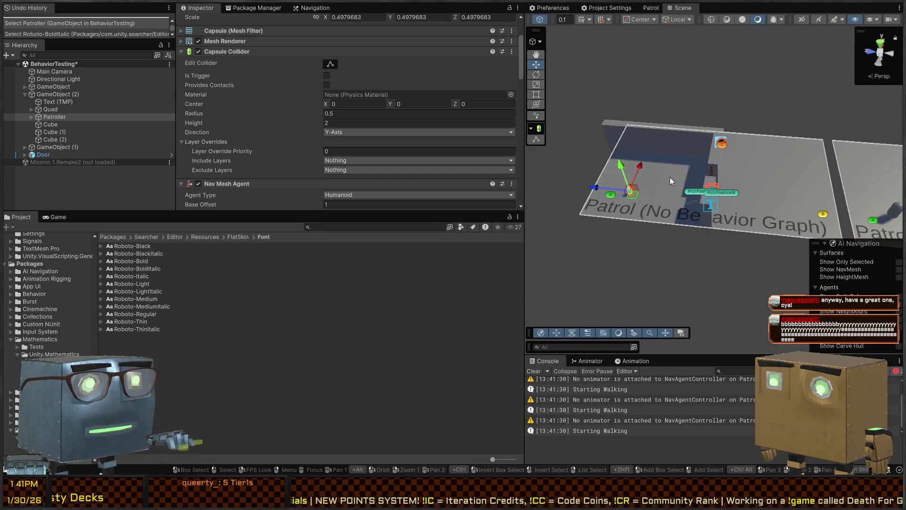
key(Delete)
drag(559, 163, 768, 108)
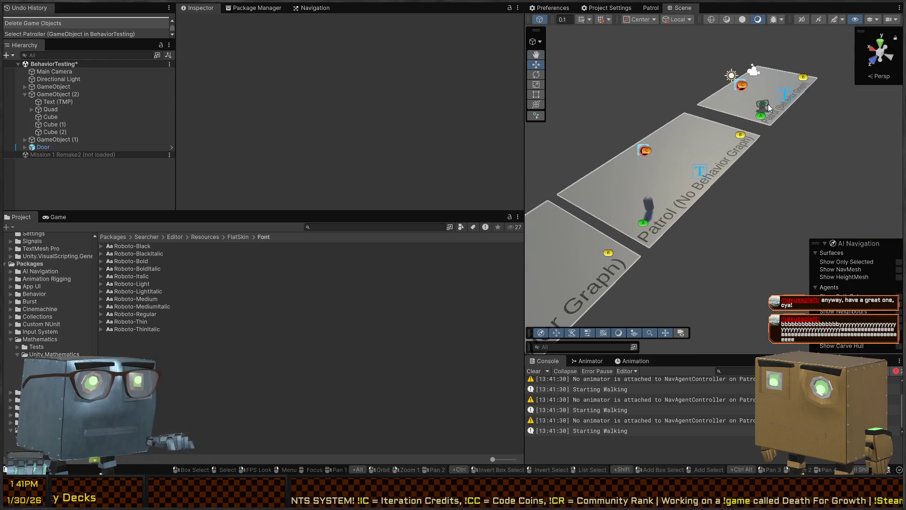
key(ctrl+z)
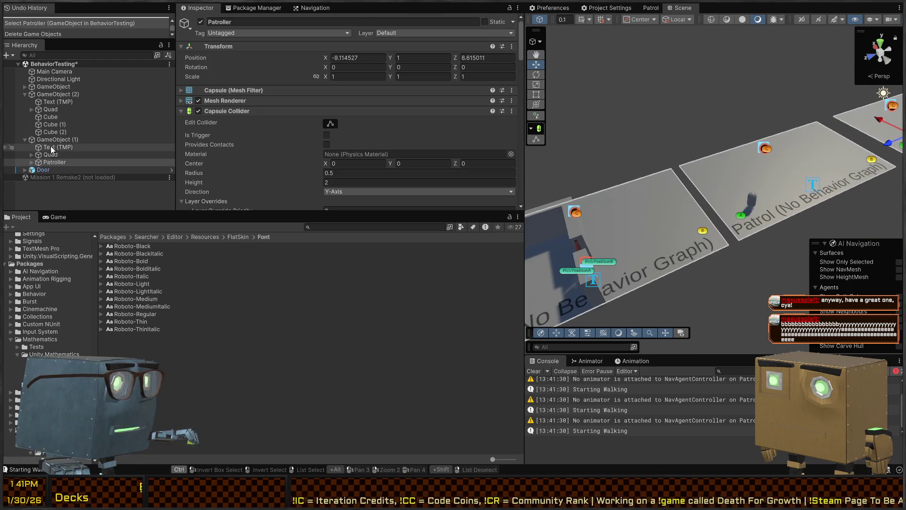
key(f)
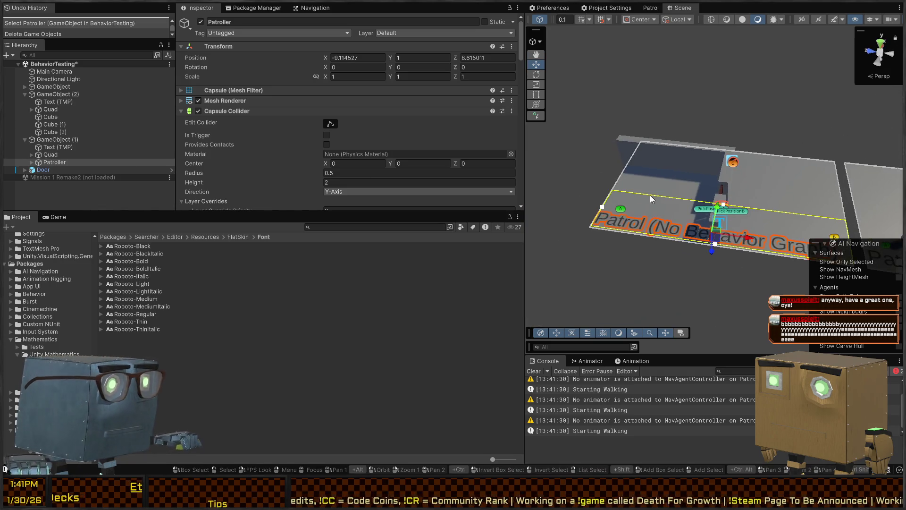
Paste the Patroller as a child of GameObject (2) and place it on the left Patrol plane
click(55, 94)
key(ctrl+v)
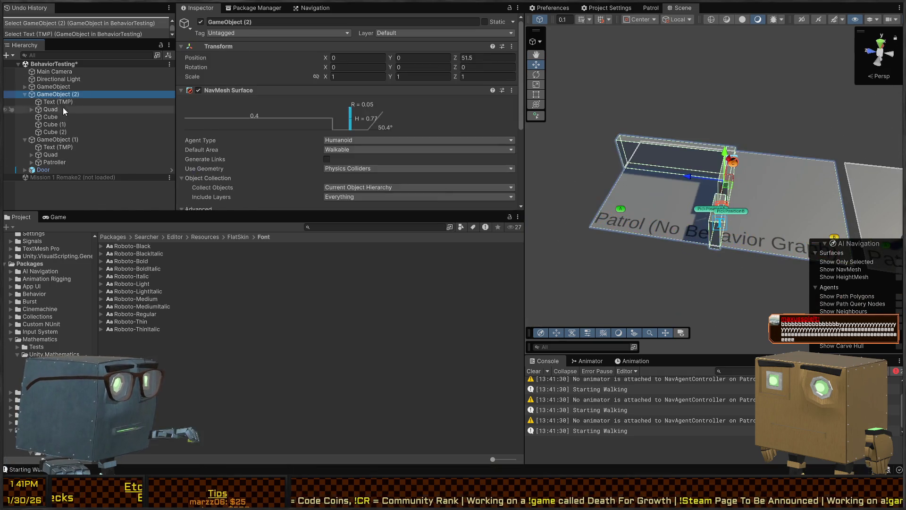
drag(47, 140, 52, 94)
drag(802, 198, 831, 191)
mouse_move(830, 191)
mouse_down()
mouse_move(882, 172)
mouse_move(886, 153)
mouse_move(543, 236)
mouse_up()
mouse_move(543, 236)
mouse_down()
mouse_move(693, 192)
mouse_move(774, 204)
mouse_move(877, 185)
mouse_up()
key(f)
Scale the new Patroller down to 0.572 and clear its Simple Patrol points list
key(r)
mouse_move(690, 247)
mouse_down()
mouse_move(685, 265)
mouse_move(703, 231)
mouse_up()
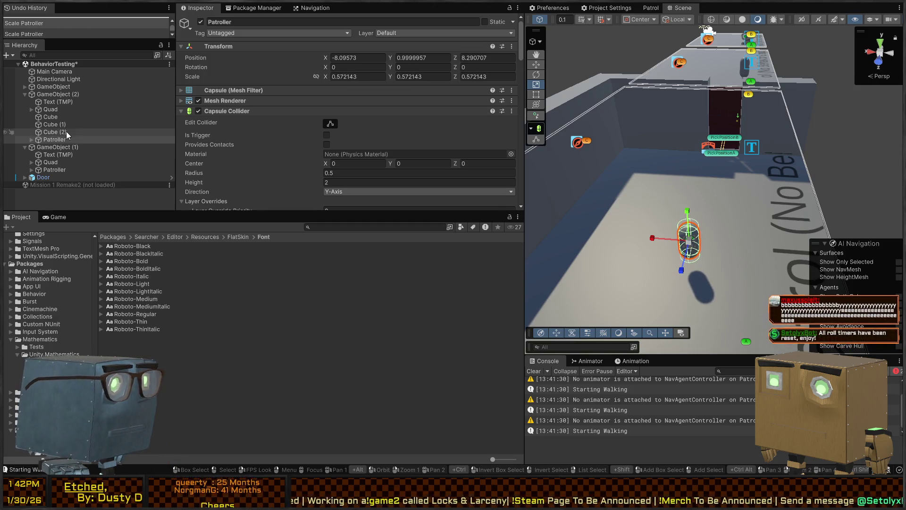
scroll(260, 114, down, 15)
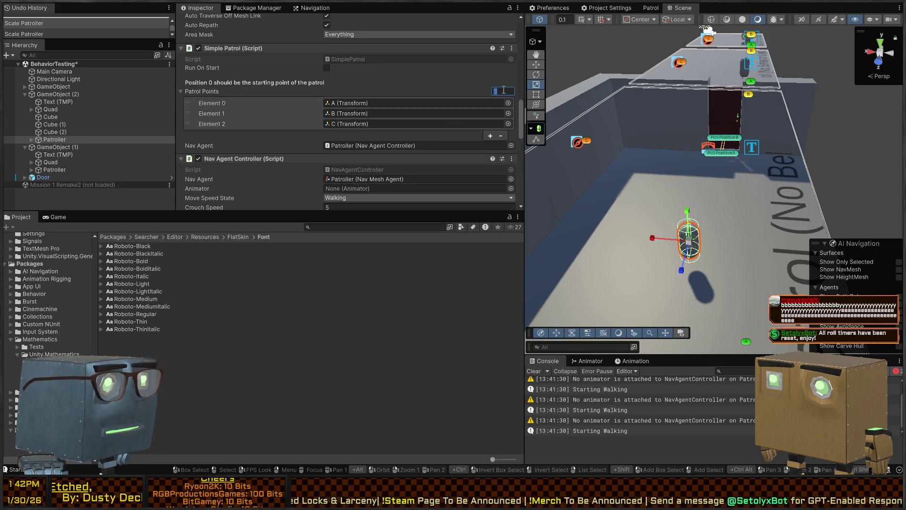
text(0)
key(Return)
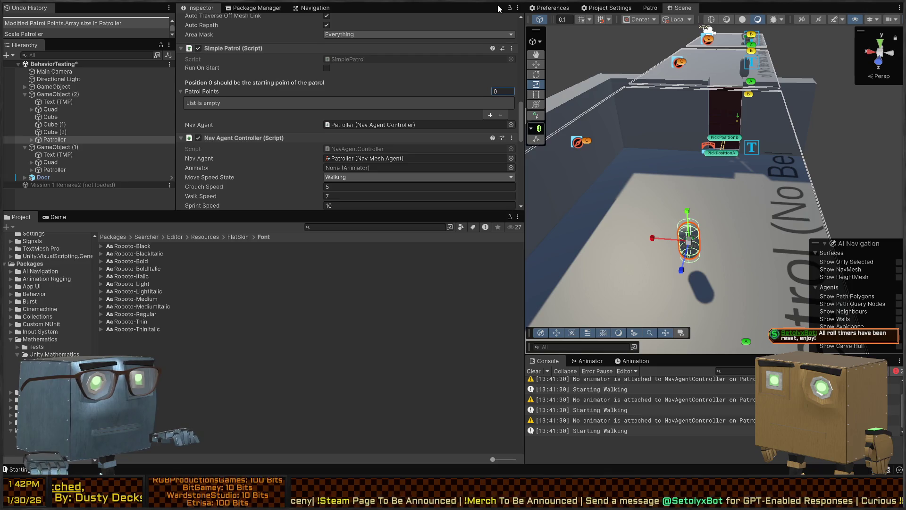
Fill the Patroller's Patrol Points with waypoints A, B and C from Quad and save the scene
click(50, 116)
shift+click(57, 132)
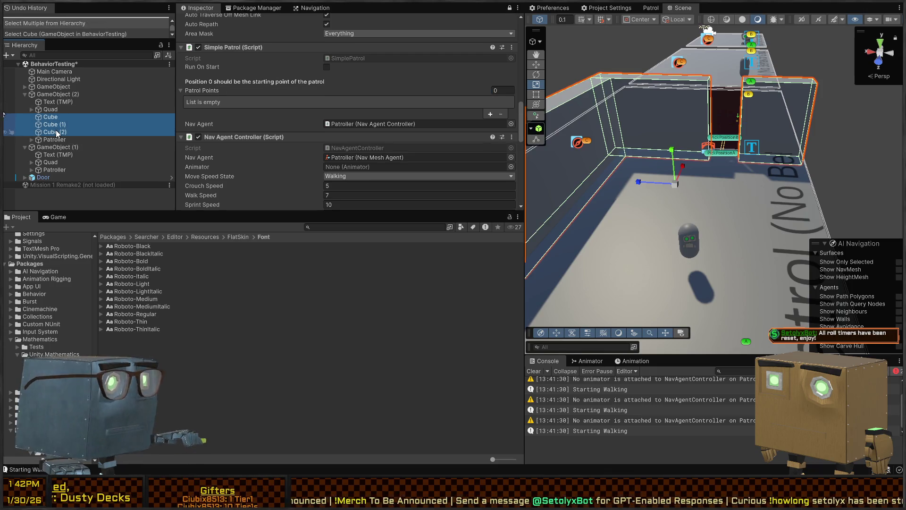
click(37, 110)
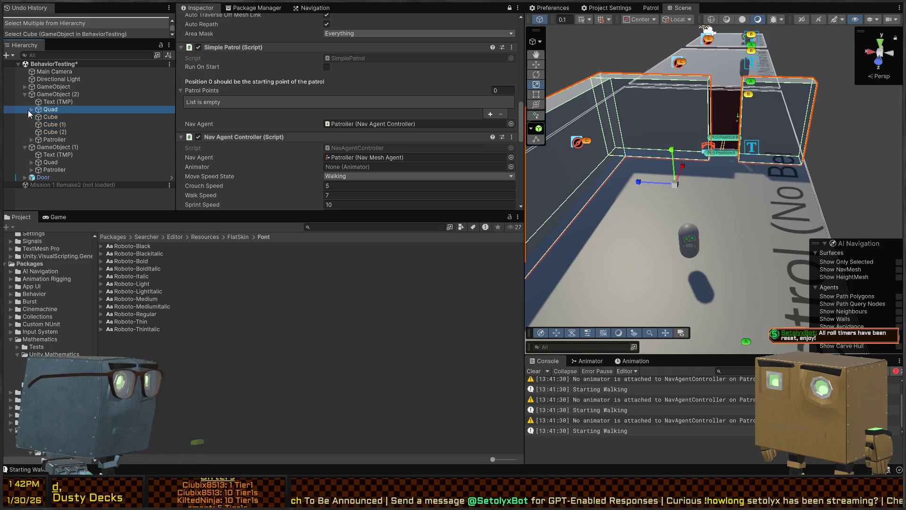
click(31, 109)
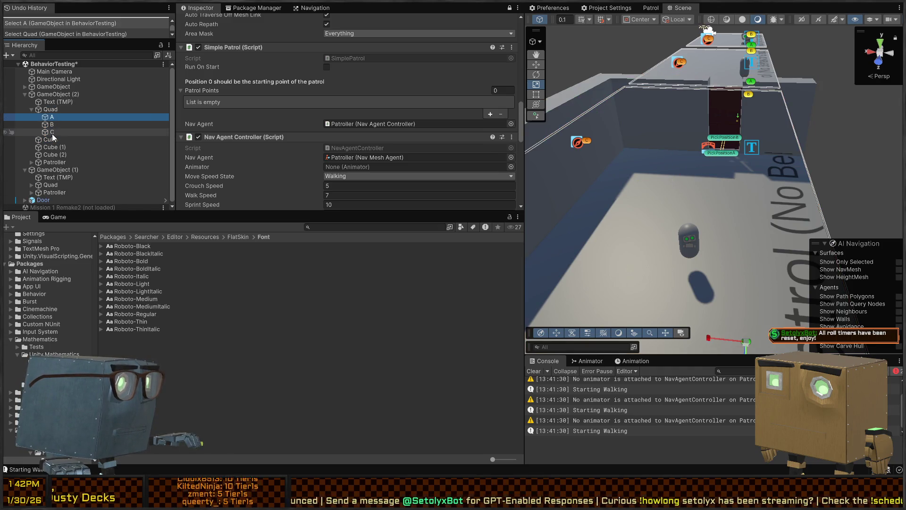
click(141, 117)
shift+click(147, 132)
drag(151, 122, 395, 127)
drag(326, 100, 302, 94)
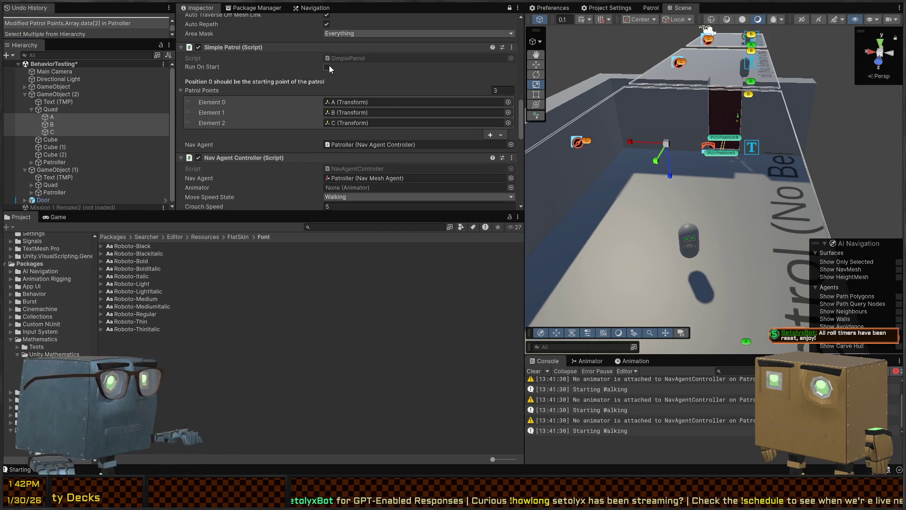
key(ctrl+s)
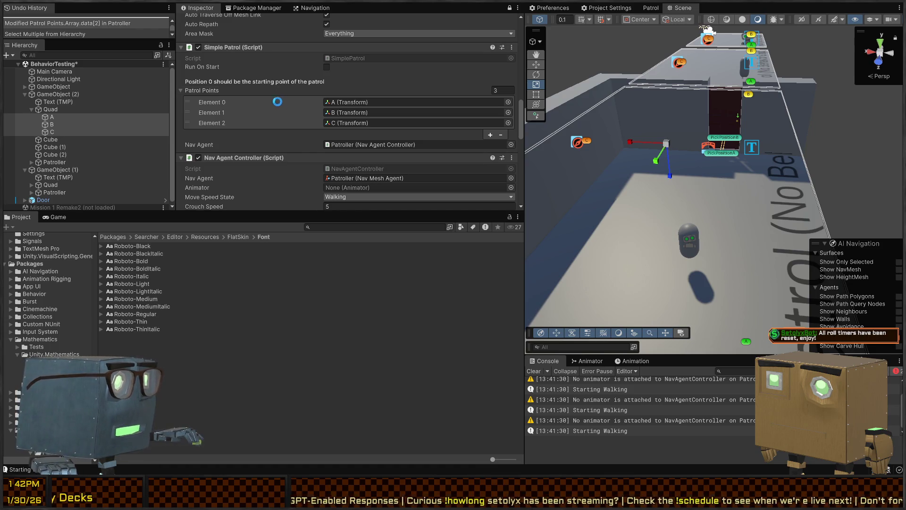
Play-test, enable the Patroller's Behavior Agent, then play-test again and stop
key(ctrl+p)
drag(666, 178, 679, 182)
key(ctrl+p)
scroll(236, 115, down, 5)
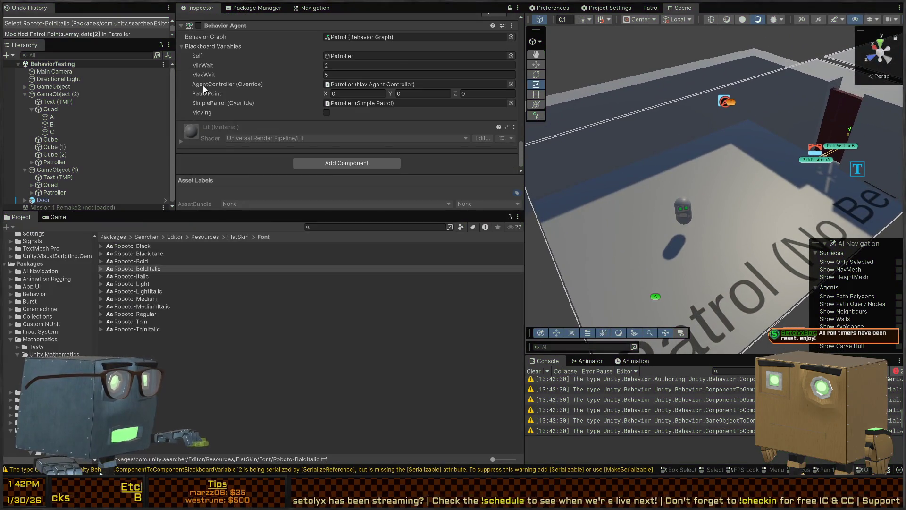
click(198, 51)
key(ctrl+p)
mouse_move(683, 186)
mouse_down()
mouse_move(630, 210)
mouse_move(653, 206)
mouse_up()
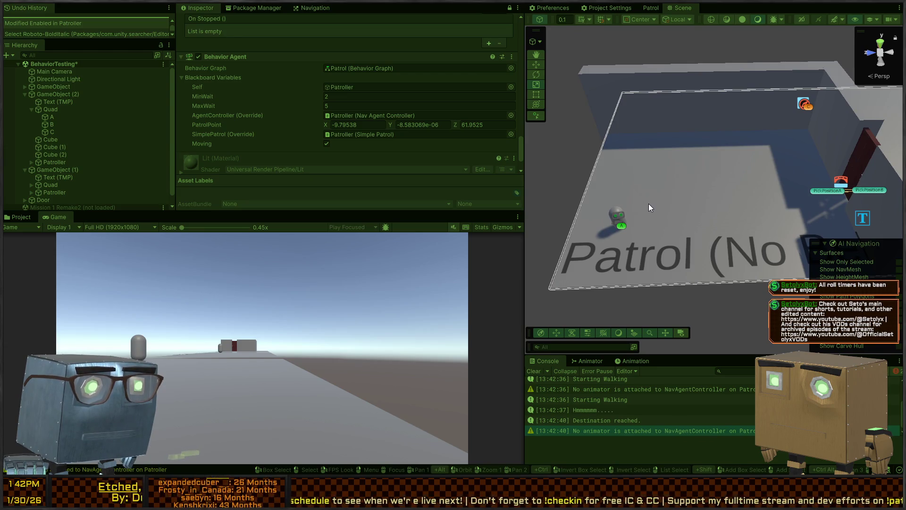
key(ctrl+p)
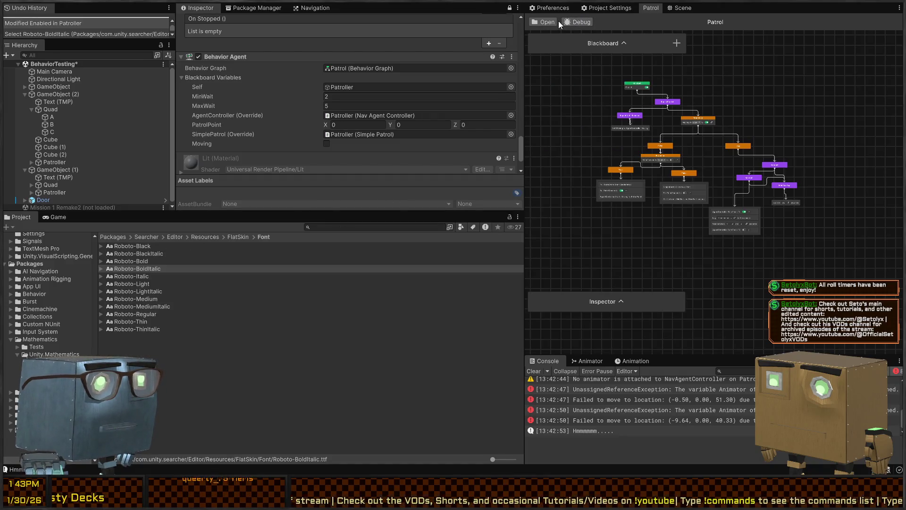
Browse the BehaviorGraph scripts and Actions folders in the Project window
click(543, 21)
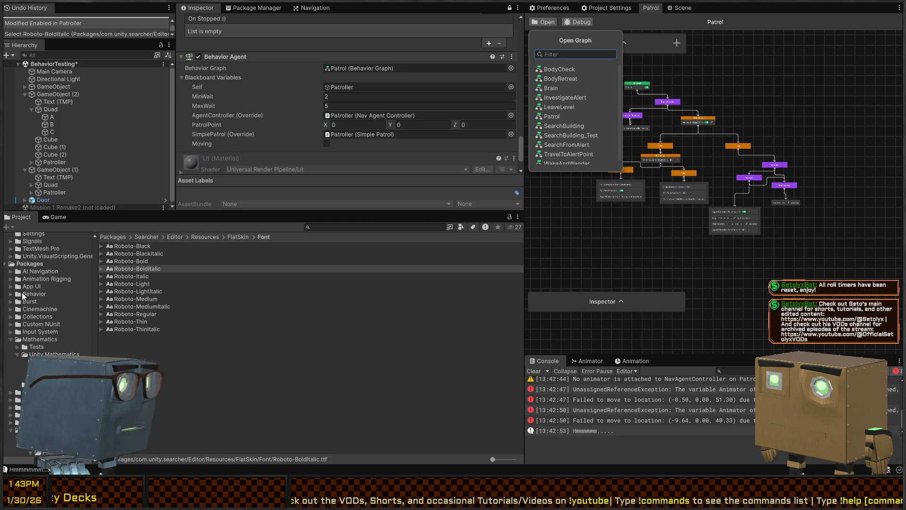
click(43, 391)
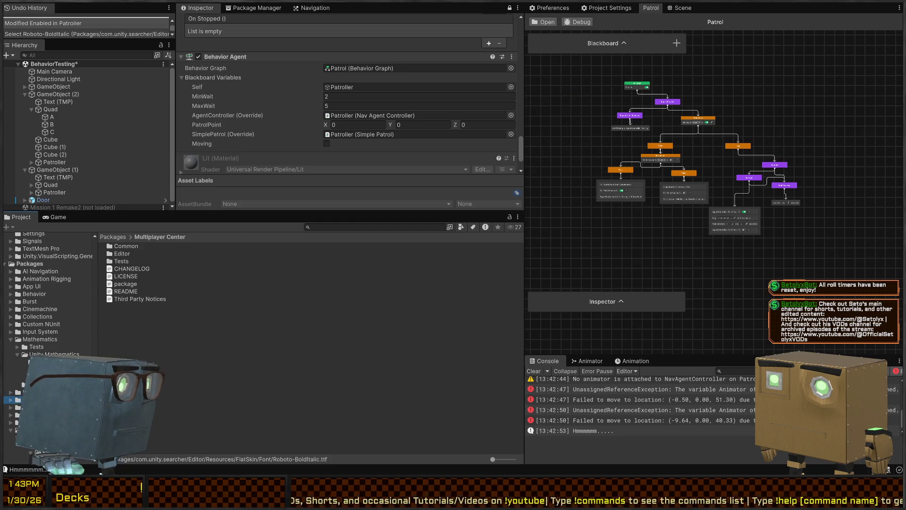
scroll(35, 346, up, 10)
scroll(34, 346, up, 10)
click(40, 337)
click(38, 352)
click(38, 360)
click(46, 345)
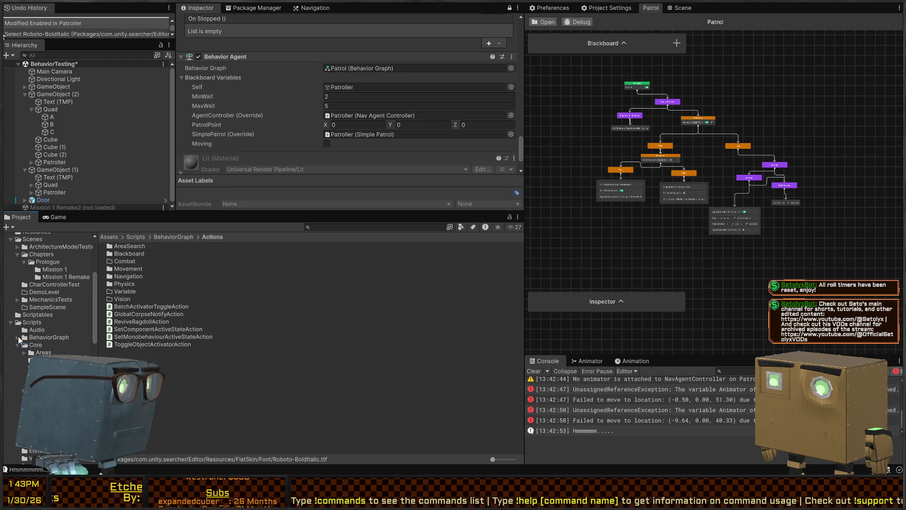
click(47, 337)
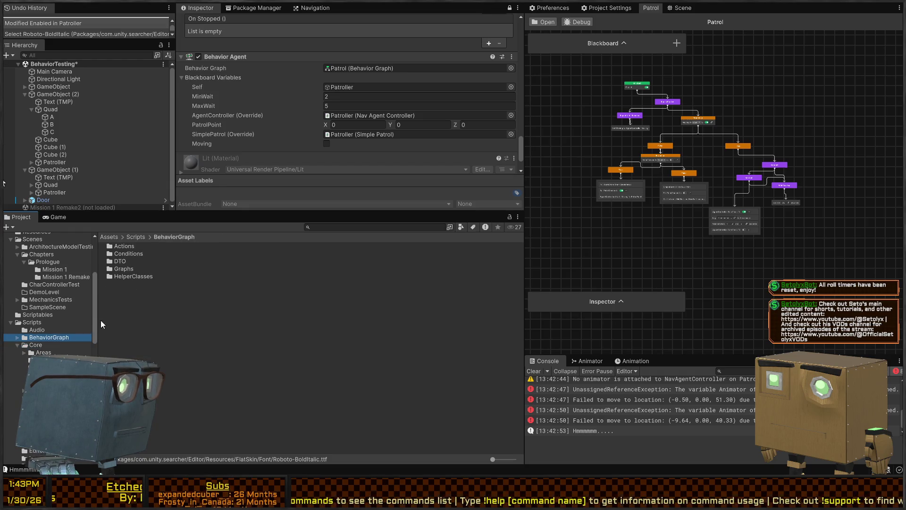
Duplicate Graphs > Subgraphs > Idle Movement Patterns > Patrol as Patrol(NoPause) and open it
double_click(124, 268)
double_click(126, 245)
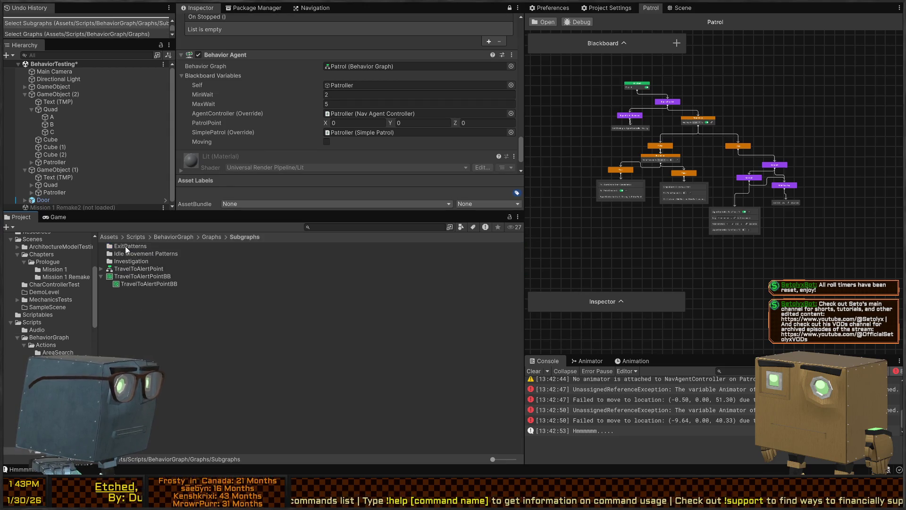
double_click(162, 253)
click(133, 249)
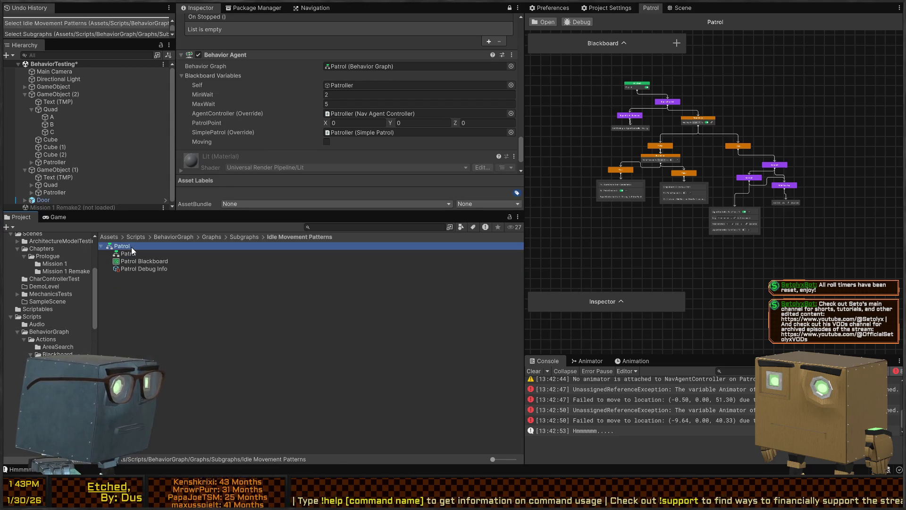
key(ctrl+d)
key(F2)
text(Patrol)
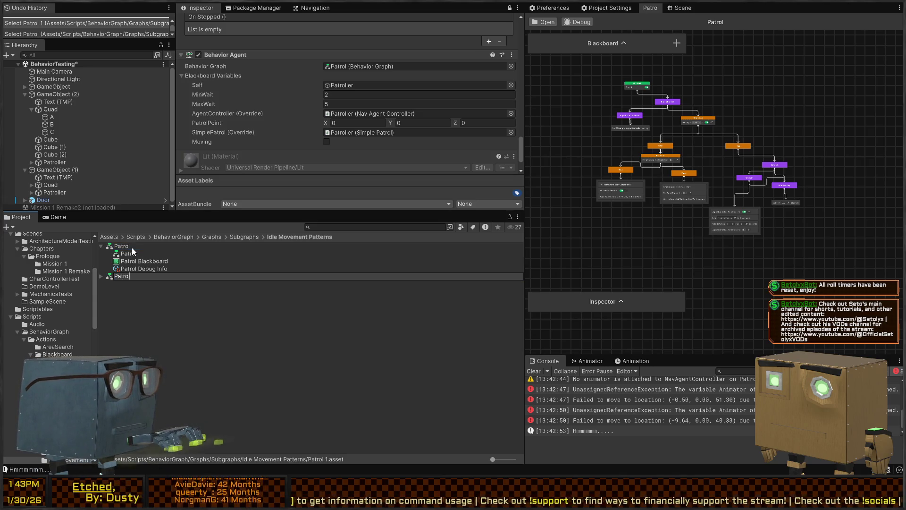
text((NoPause)
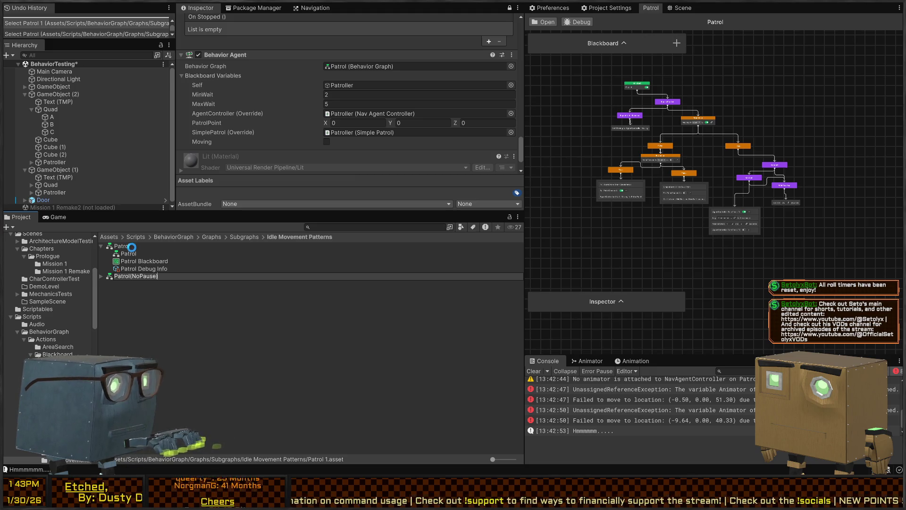
key(Return)
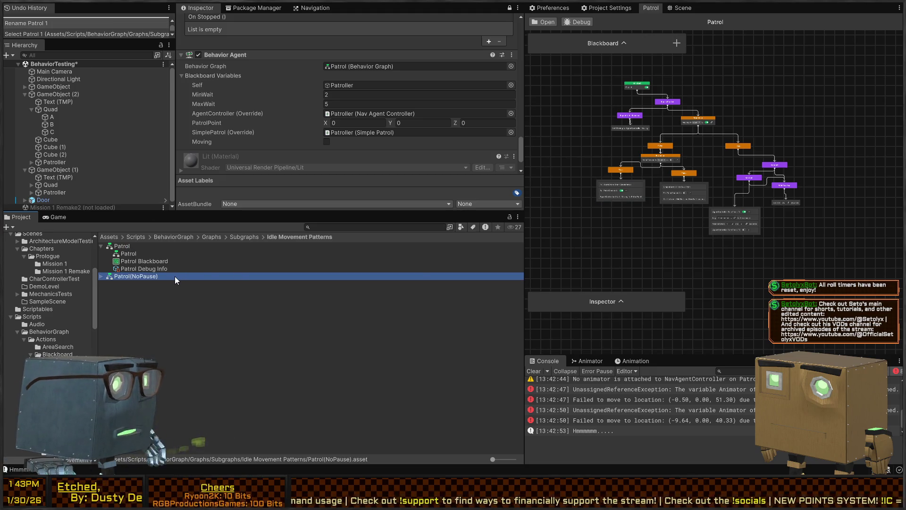
double_click(175, 280)
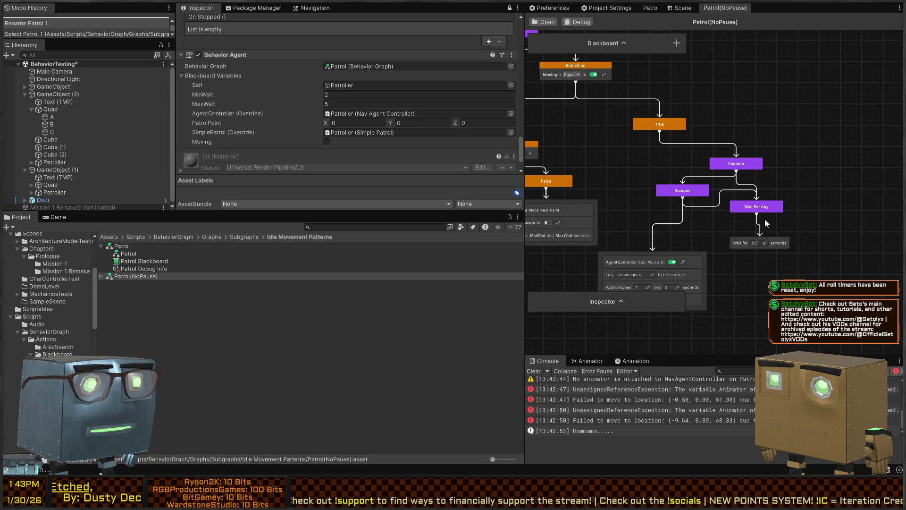
Pan to the Branch on Moving node, delete it, then undo the deletion
drag(770, 223, 823, 201)
mouse_move(697, 184)
mouse_down()
mouse_move(766, 226)
mouse_move(716, 196)
mouse_up()
scroll(766, 226, down, 2)
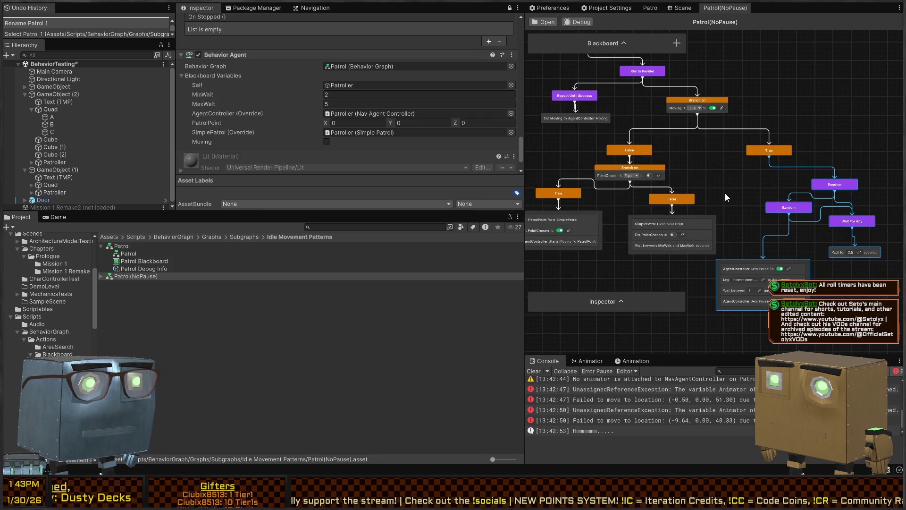
drag(731, 168, 763, 185)
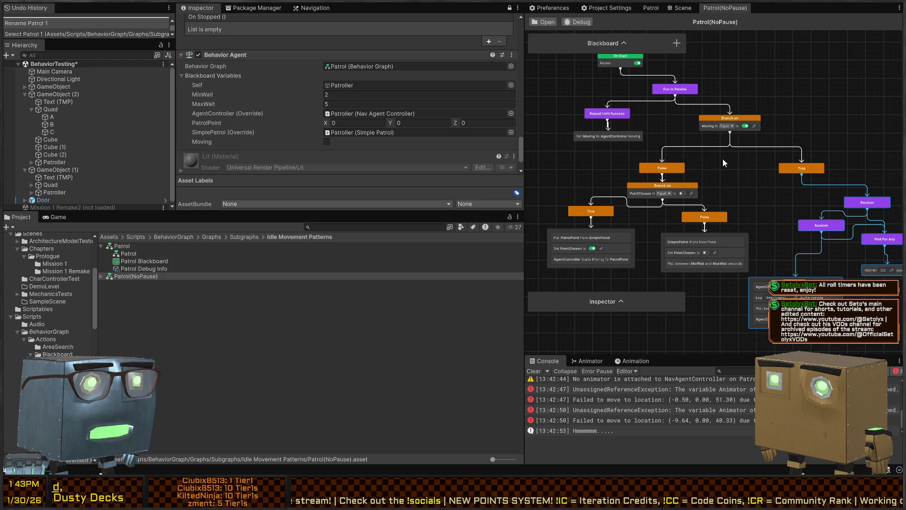
click(706, 122)
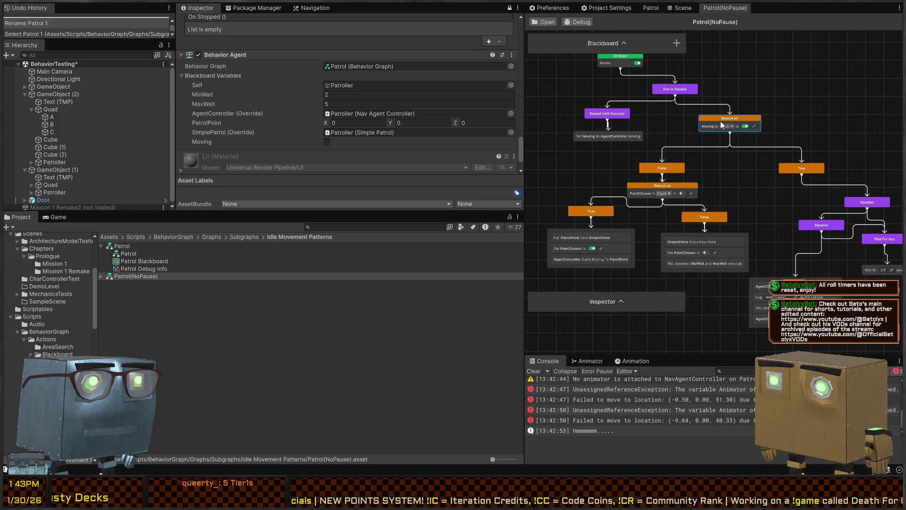
key(Delete)
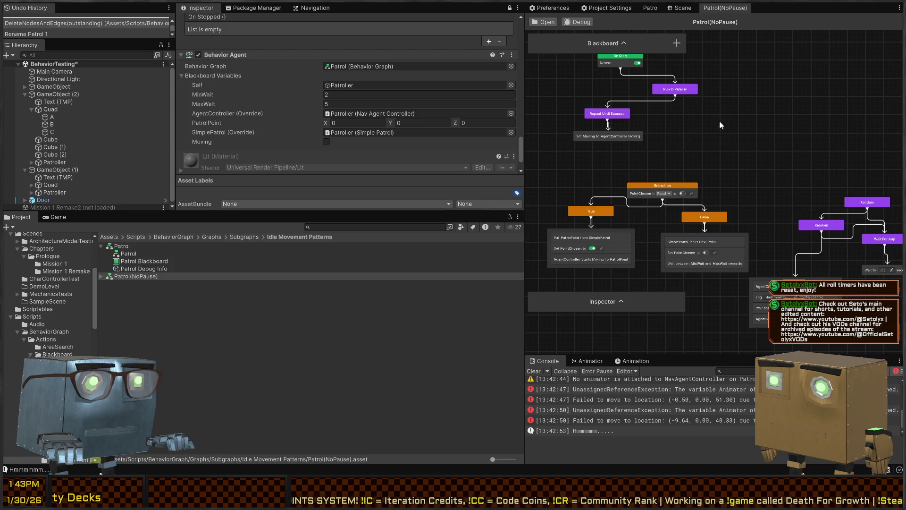
key(ctrl+z)
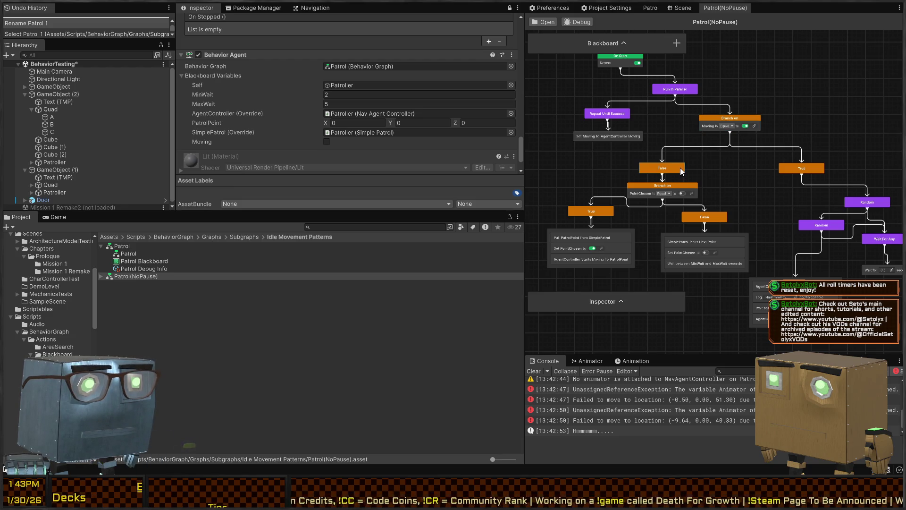
Replace the Random, Wait and AgentController nodes under True with a Wait (Frames) node
drag(792, 201, 722, 155)
drag(873, 159, 753, 325)
key(Delete)
key(space)
text(wait)
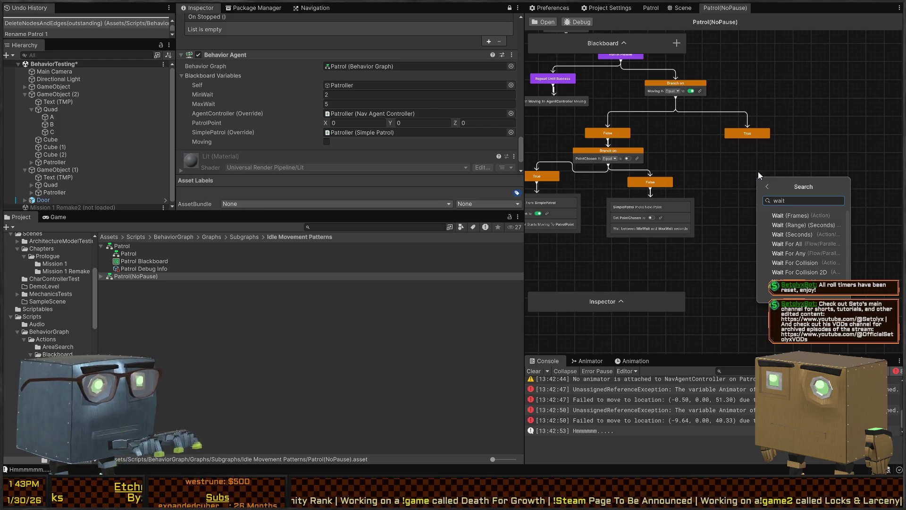
key(Return)
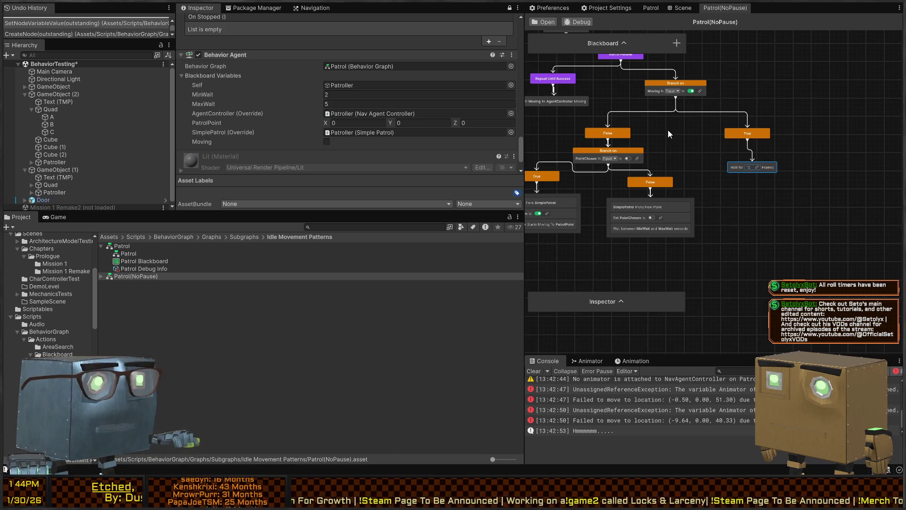
drag(667, 126, 751, 231)
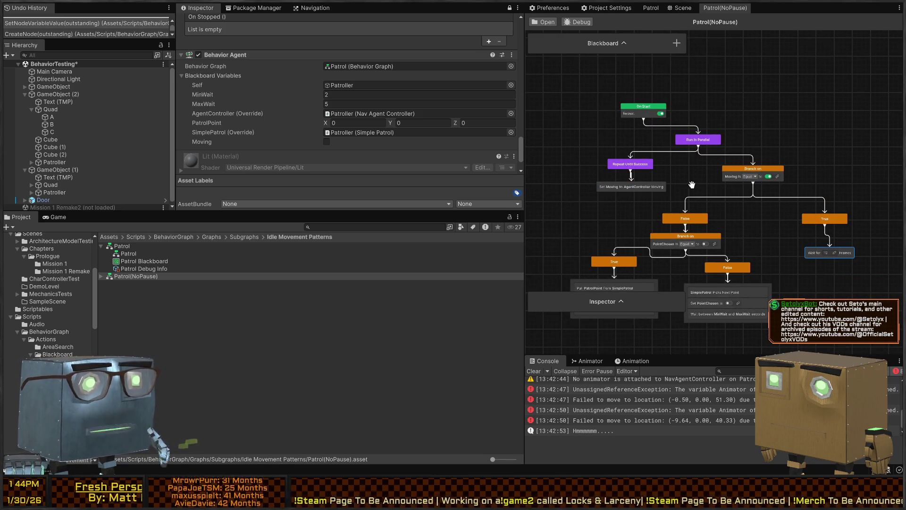
drag(653, 223, 658, 190)
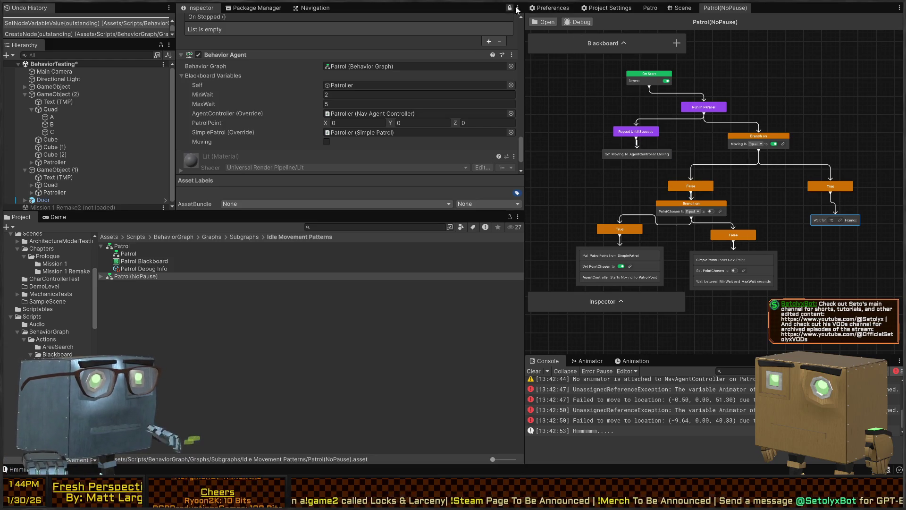
click(680, 8)
Assign Patrol(NoPause) as the Patroller's Behavior Agent graph
mouse_move(613, 141)
mouse_down()
mouse_move(561, 204)
mouse_move(683, 214)
mouse_up()
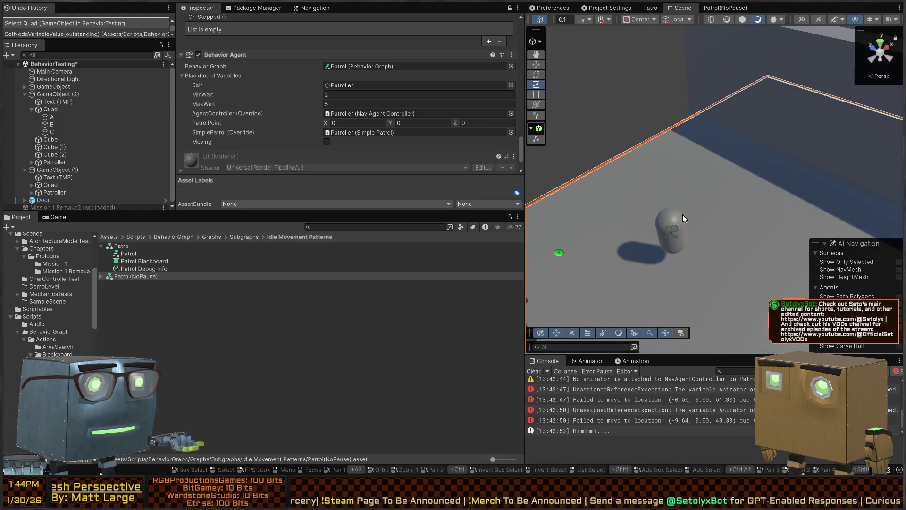
click(682, 215)
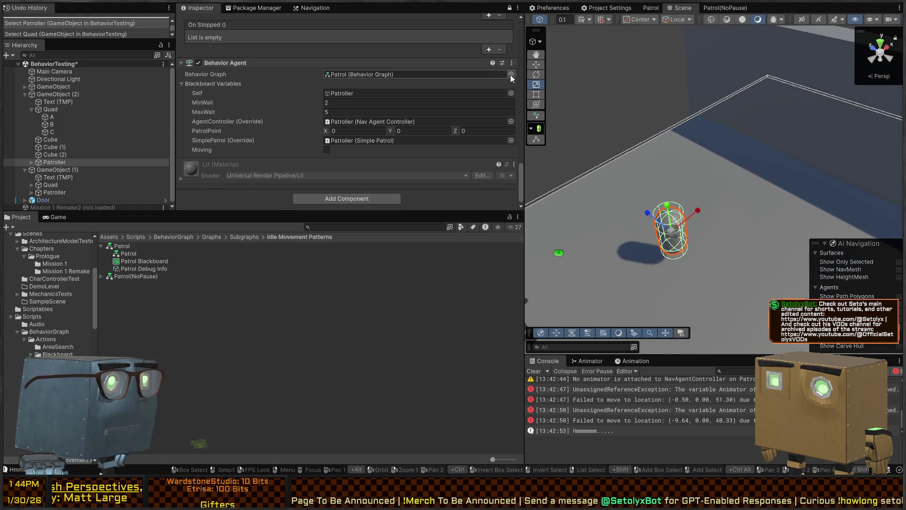
drag(136, 276, 415, 74)
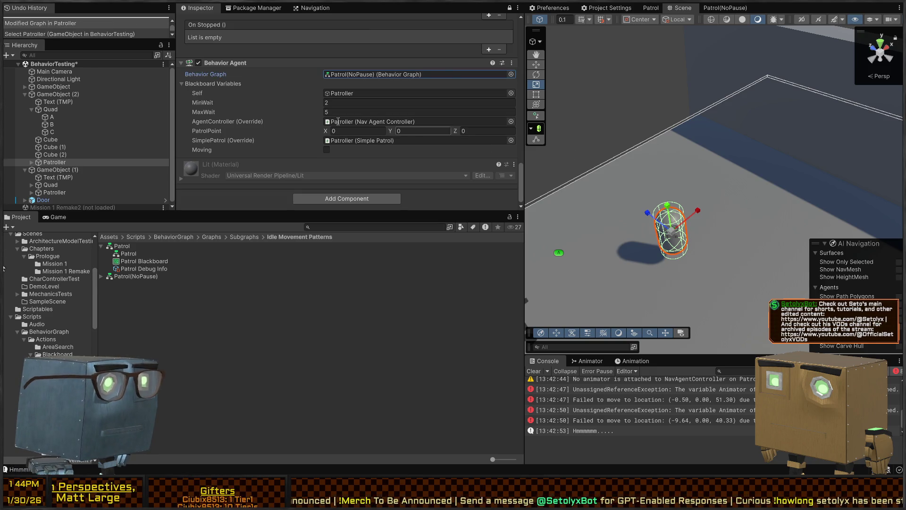
drag(630, 180, 728, 181)
Play-test the Patroller's patrol while flying the Scene camera to watch, then stop
key(ctrl+p)
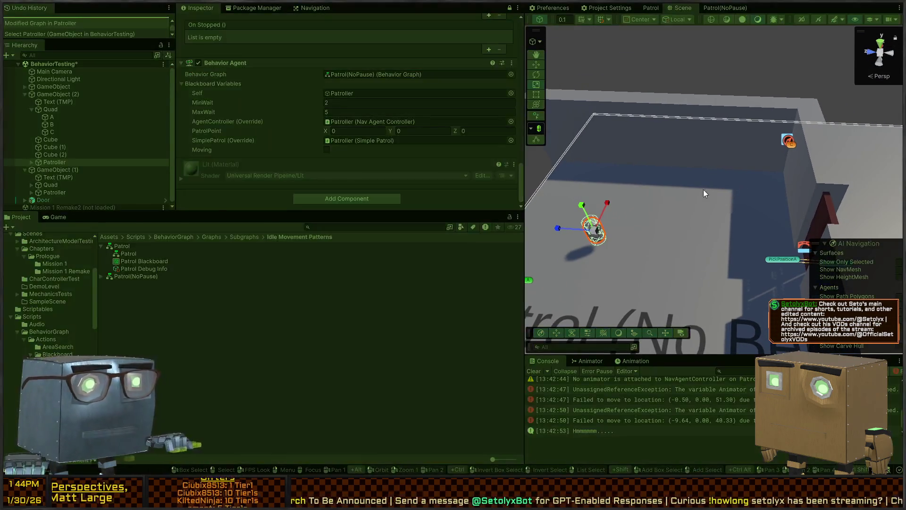
key(d)
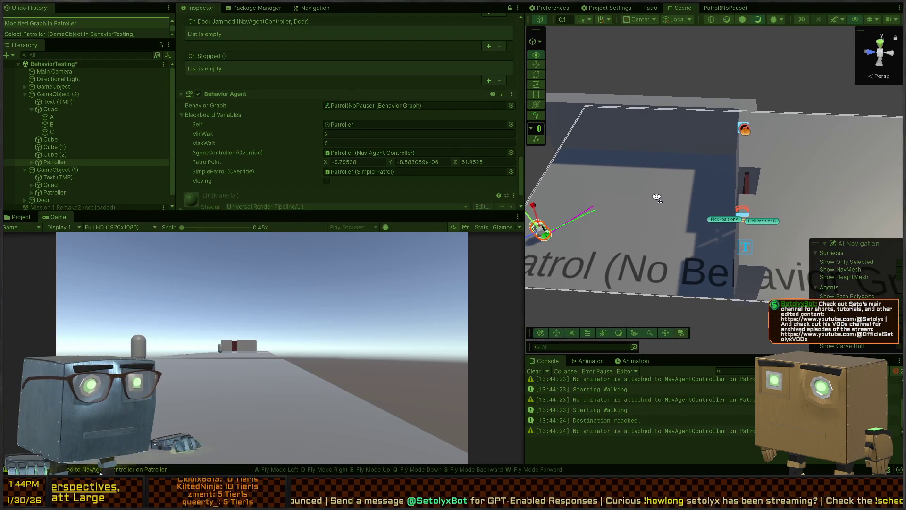
key(w)
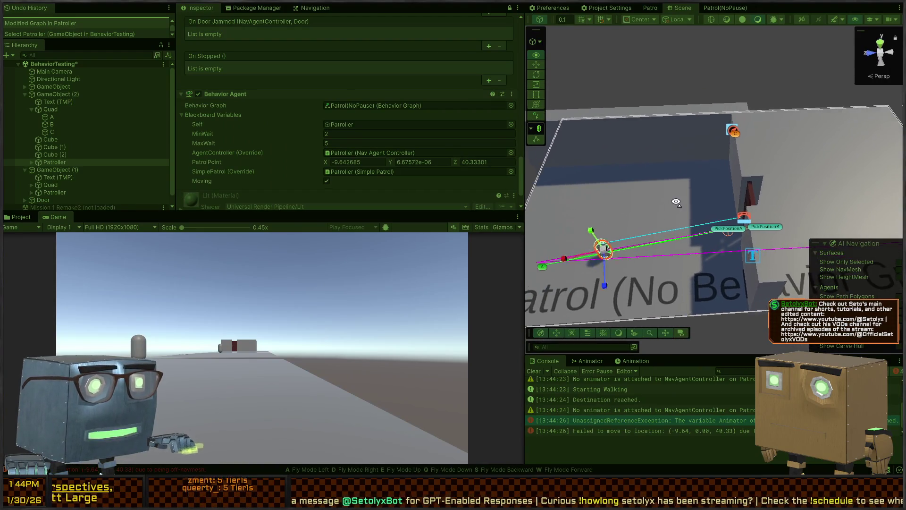
key(e)
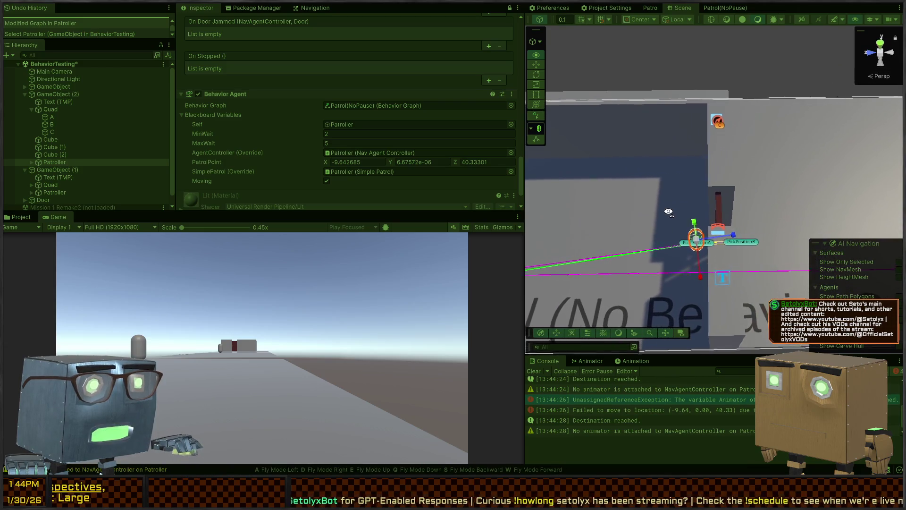
key(e)
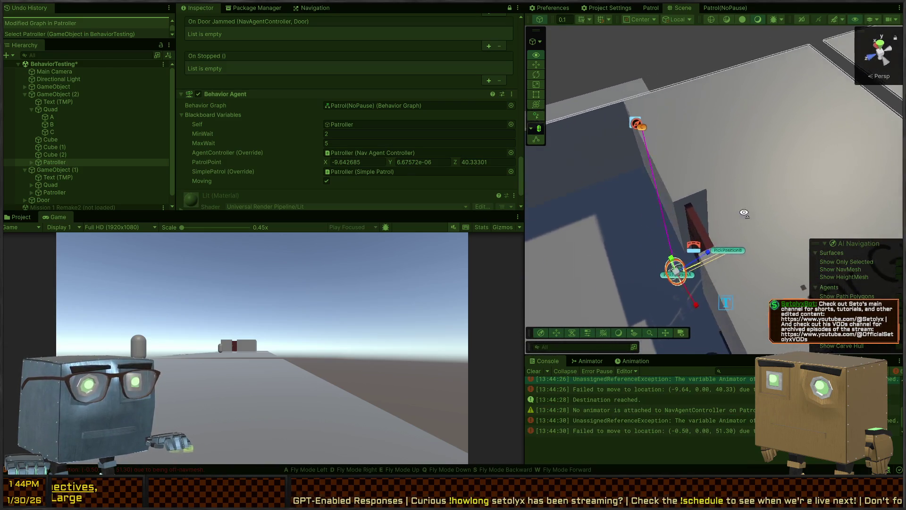
key(q)
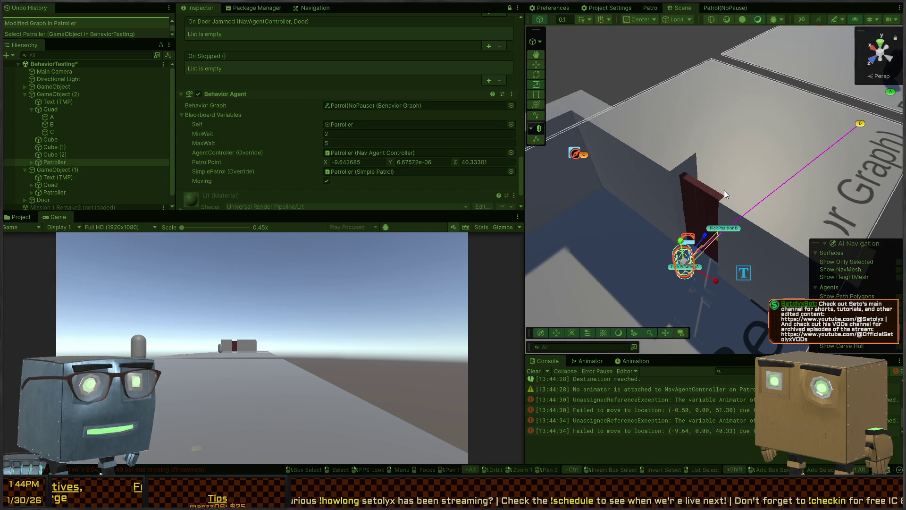
key(ctrl+p)
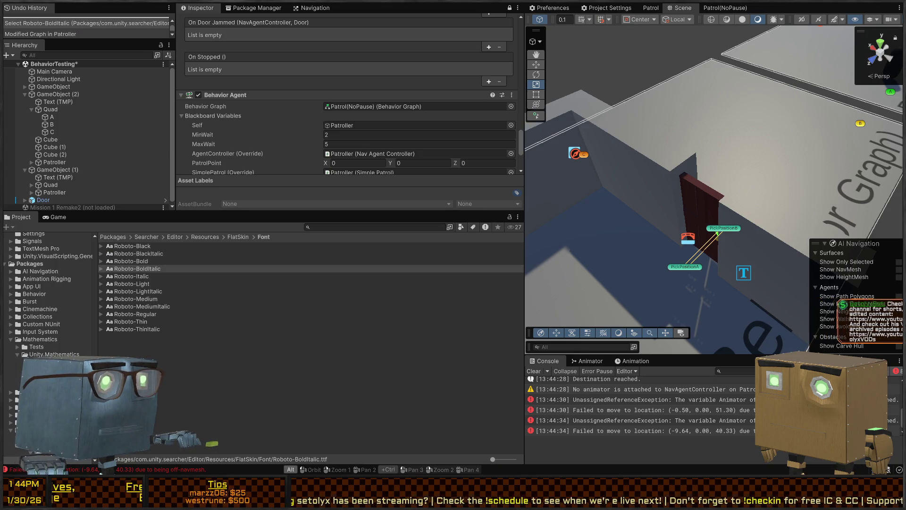
key(alt+Tab)
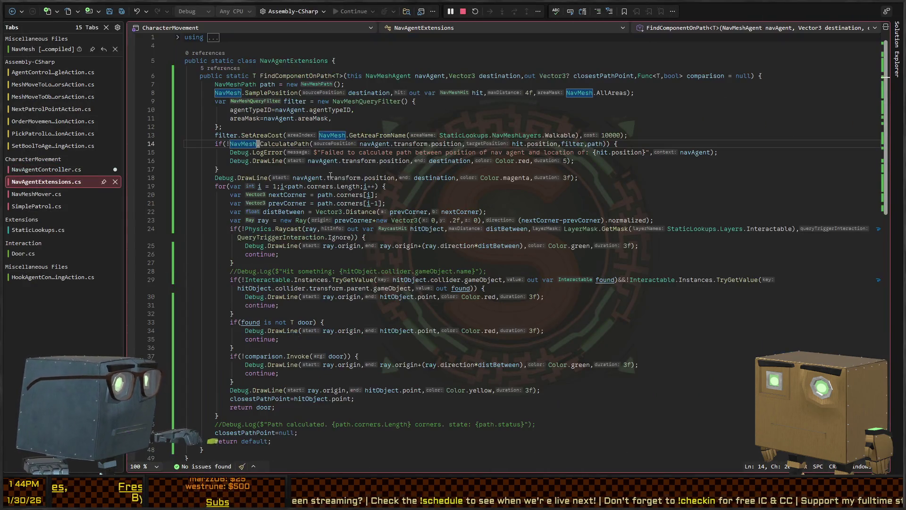
Open NavAgentController.cs and place the caret on the Moving field declaration
scroll(385, 190, down, 5)
scroll(283, 203, up, 5)
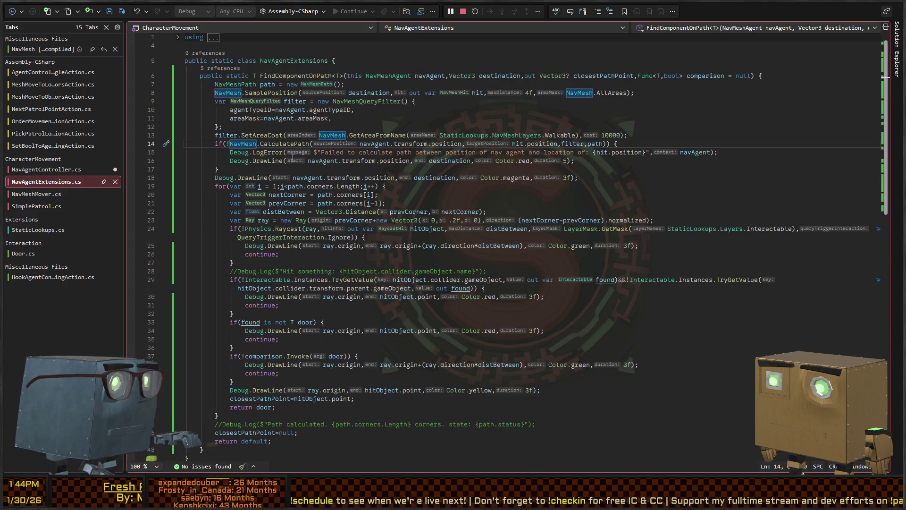
click(47, 168)
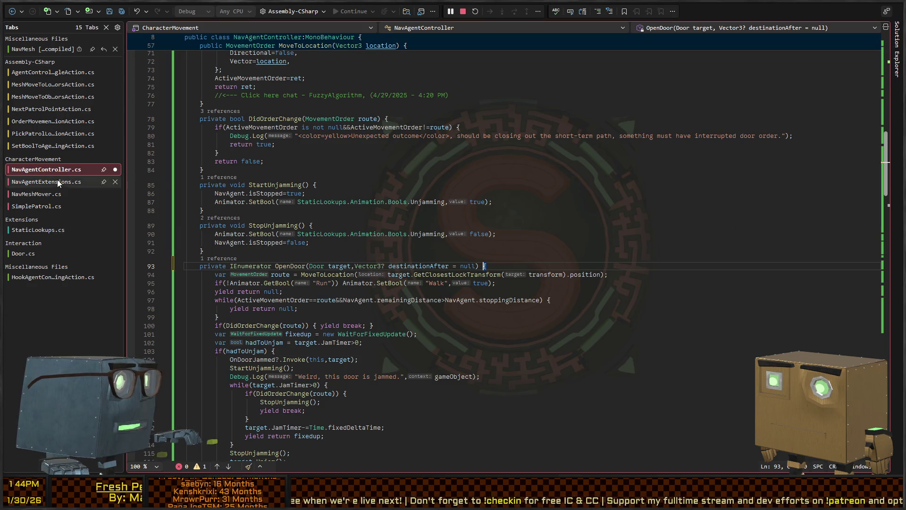
scroll(270, 234, up, 20)
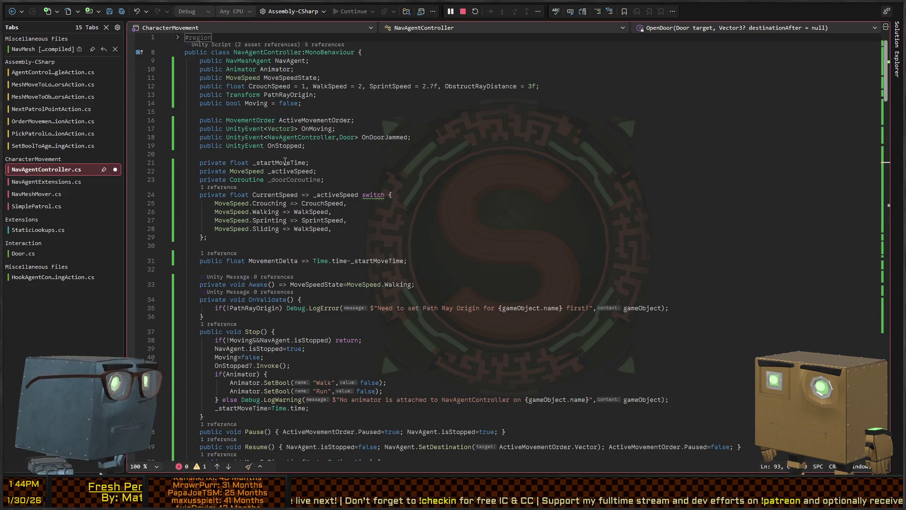
click(315, 131)
click(256, 103)
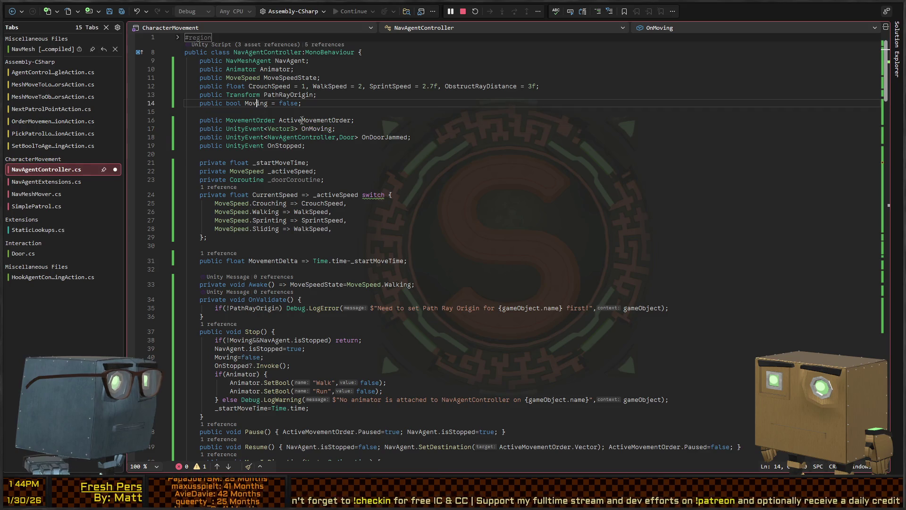
Step through each reference to Moving, ending in DirectionalMoveTick, then return to Unity
key(ctrl+shift+Down)
key(ctrl+shift+Down)
key(ctrl+shift+Down)
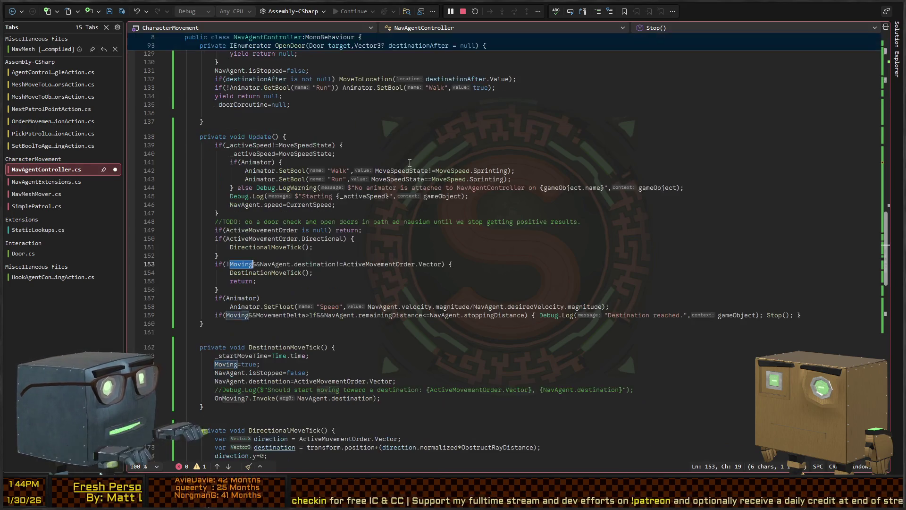
key(ctrl+shift+Down)
key(ctrl+shift+Down)
key(ctrl+shift+Up)
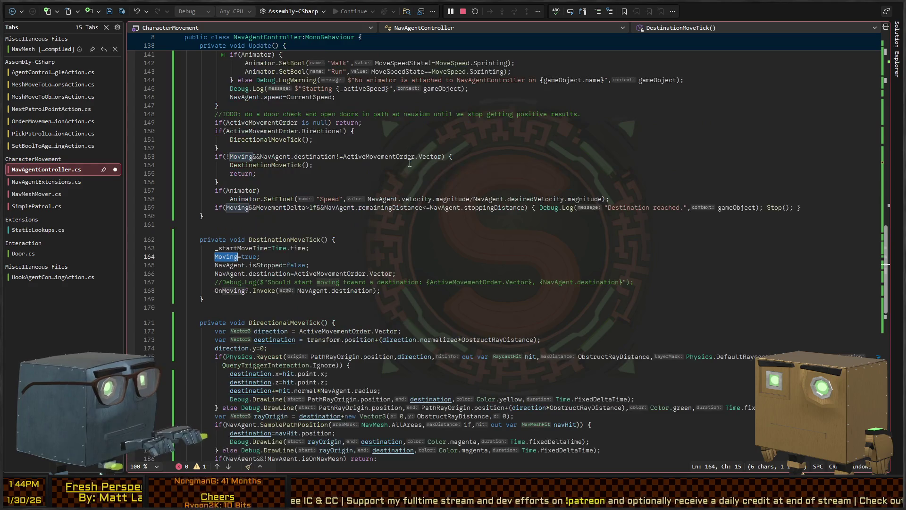
key(ctrl+shift+Down)
key(ctrl+shift+Down)
key(ctrl+shift+Down)
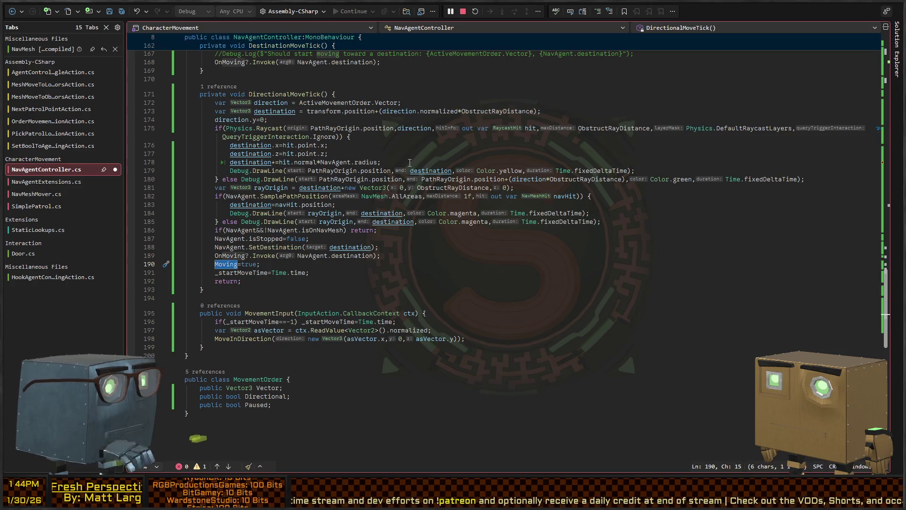
scroll(360, 230, up, 8)
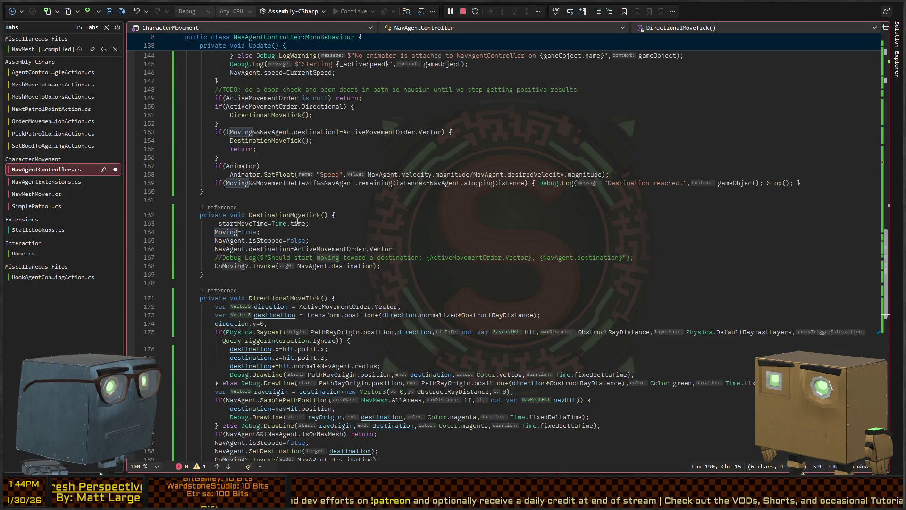
scroll(315, 245, up, 20)
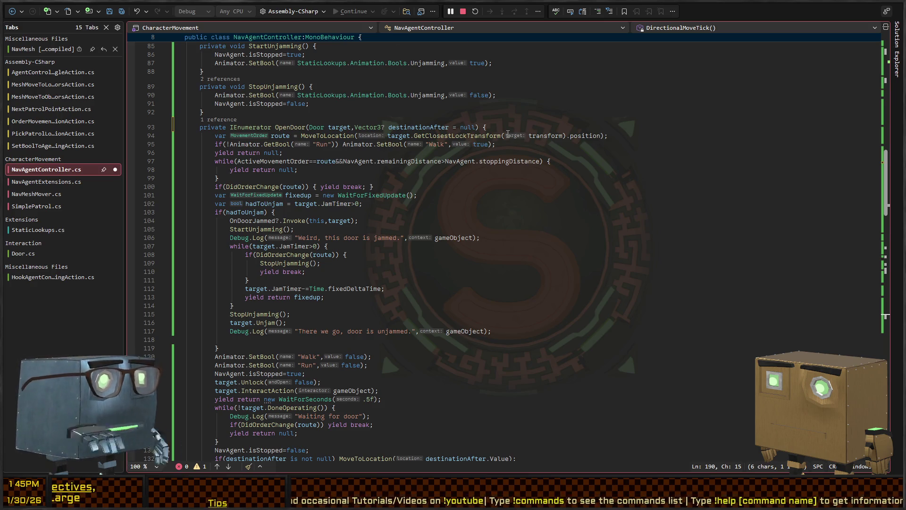
key(alt+Tab)
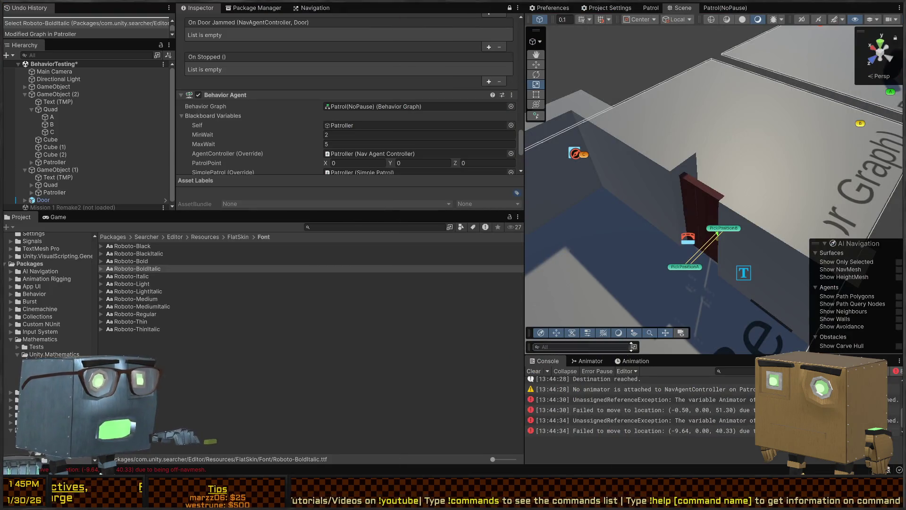
Rewire Patrol(NoPause)'s False output to the Branch on PointChosen node and move that subtree back up
click(725, 8)
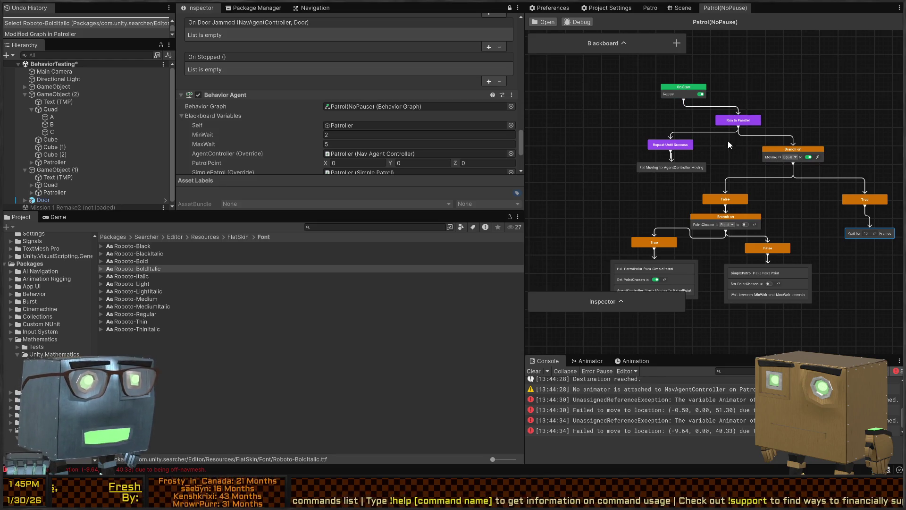
mouse_move(771, 193)
mouse_down()
mouse_move(732, 124)
mouse_move(562, 246)
mouse_up()
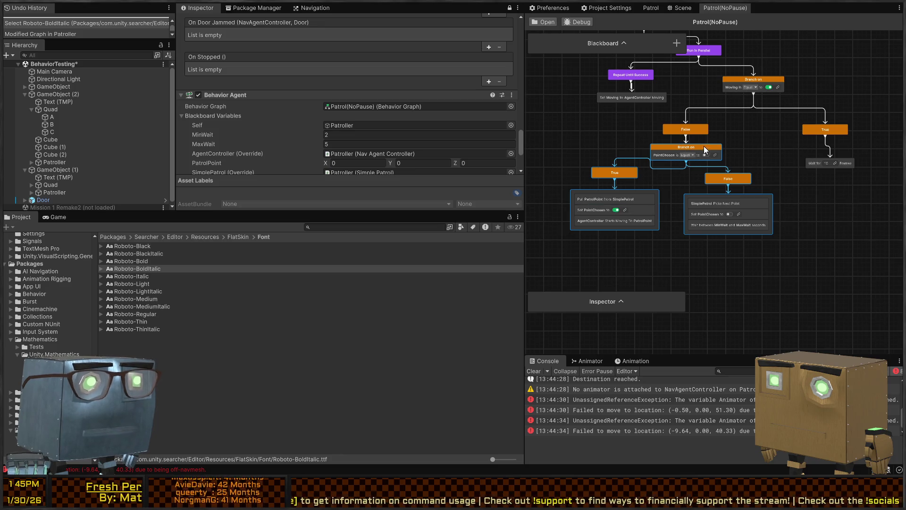
drag(703, 144, 701, 203)
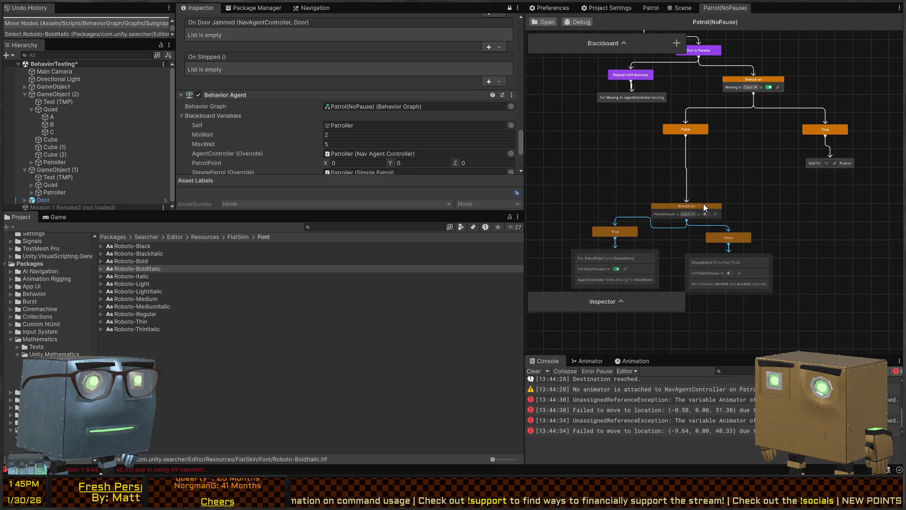
click(669, 166)
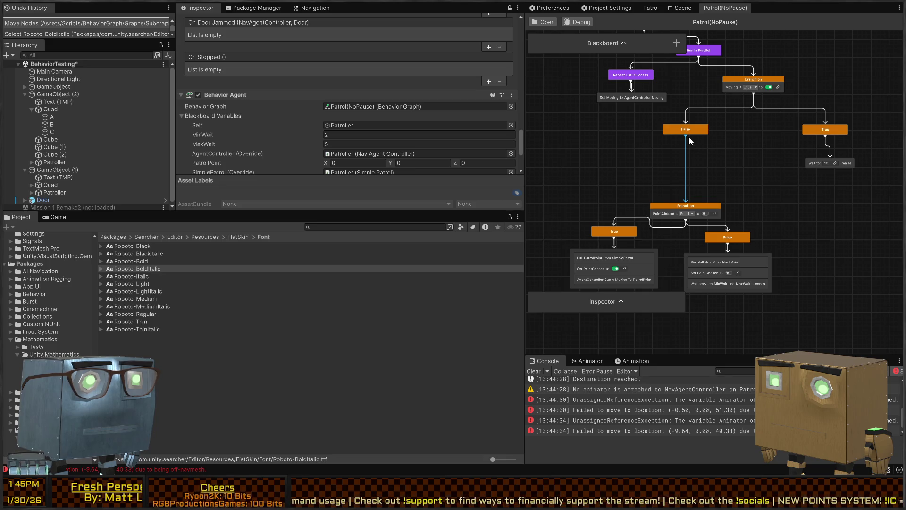
drag(687, 135, 686, 203)
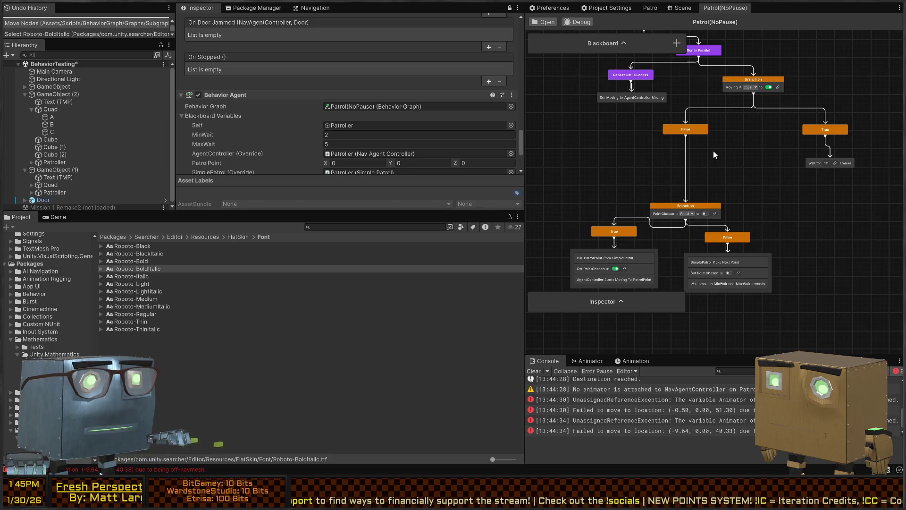
drag(797, 194, 565, 312)
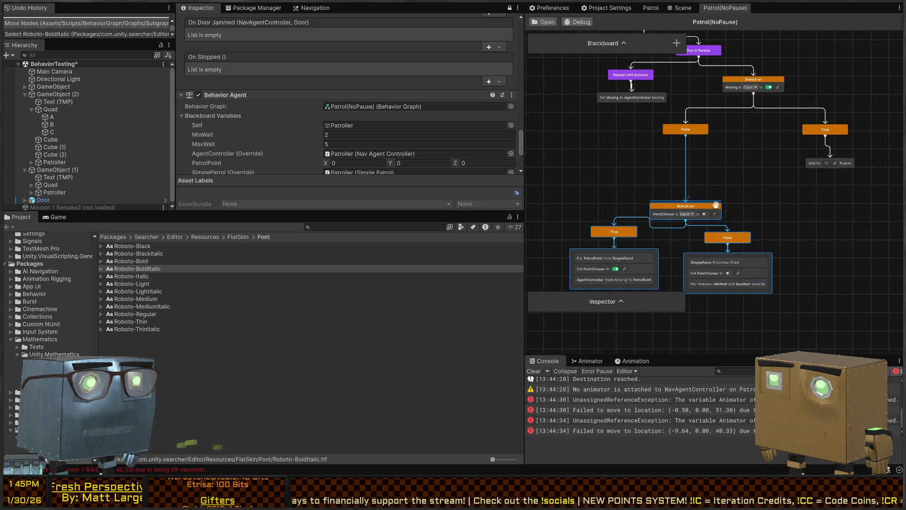
drag(704, 203, 703, 147)
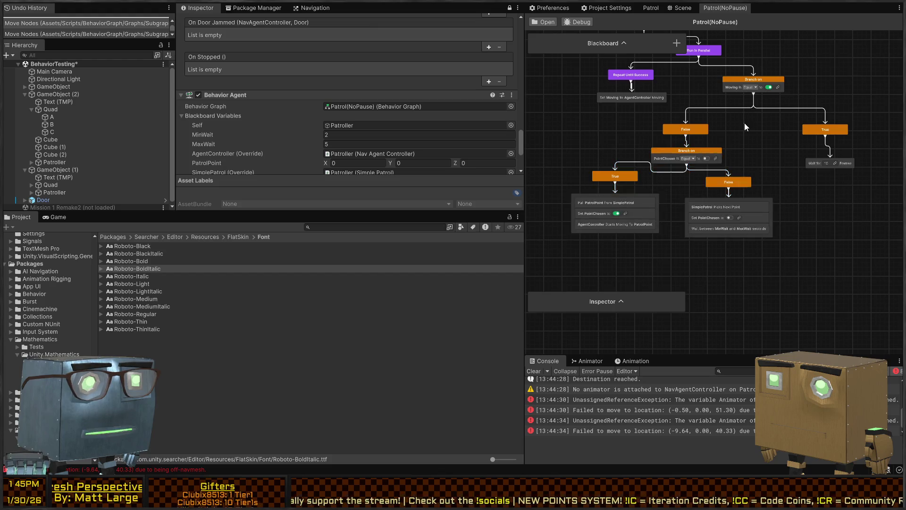
scroll(744, 127, up, 3)
click(711, 128)
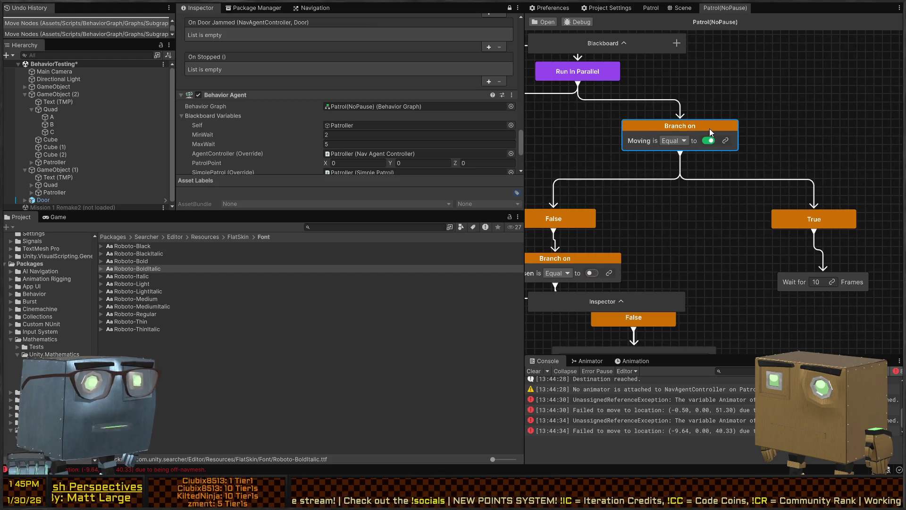
Widen the behavior graph area and enlarge the node details panel to show branch settings
drag(524, 108, 314, 107)
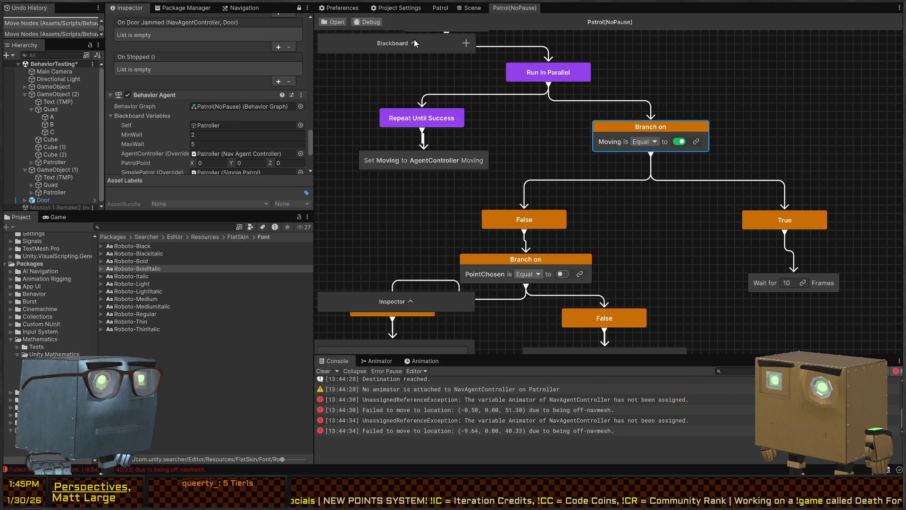
click(411, 301)
drag(430, 299, 417, 127)
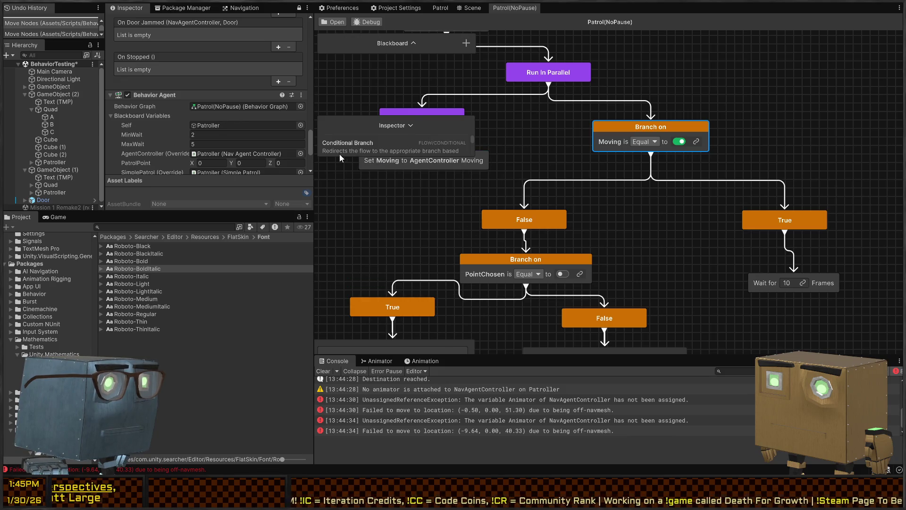
drag(339, 157, 351, 261)
Switch the Moving branch's Check if to All Are True, back to Any Are True, and begin assigning a condition
click(432, 189)
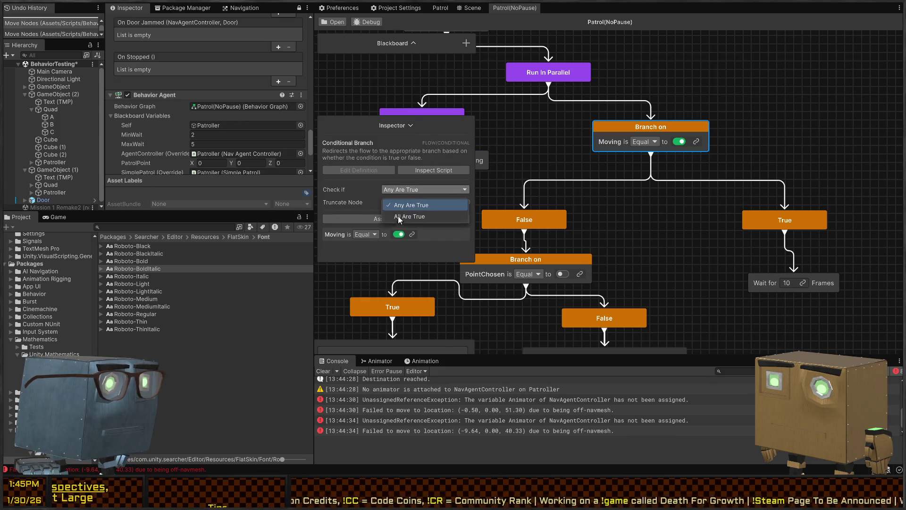
click(431, 217)
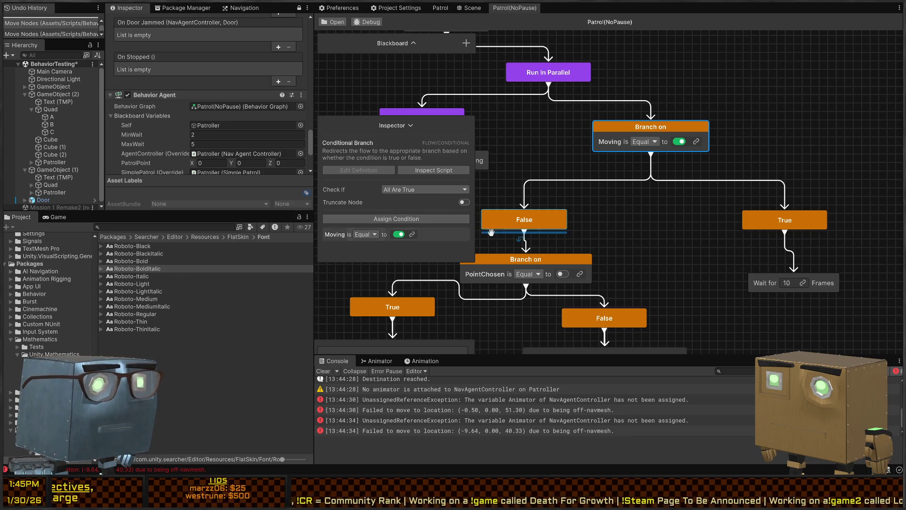
scroll(602, 210, left, 2)
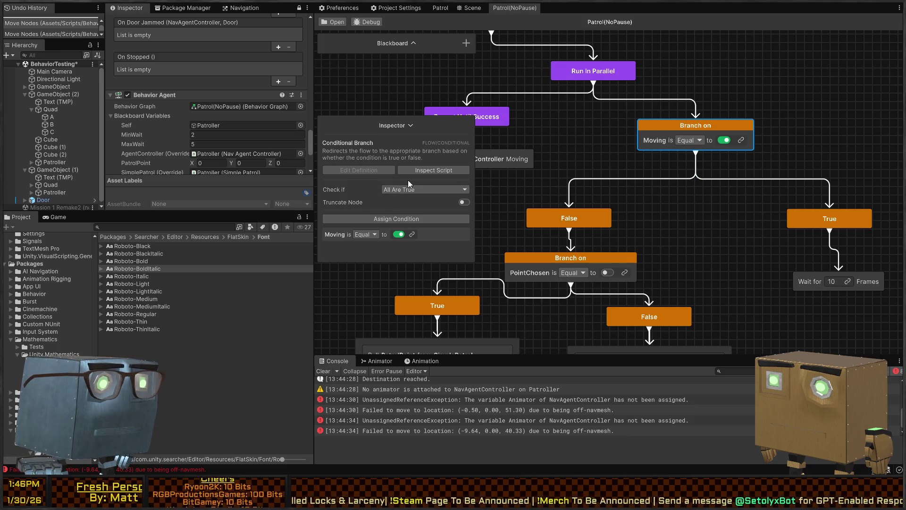
click(424, 189)
click(409, 204)
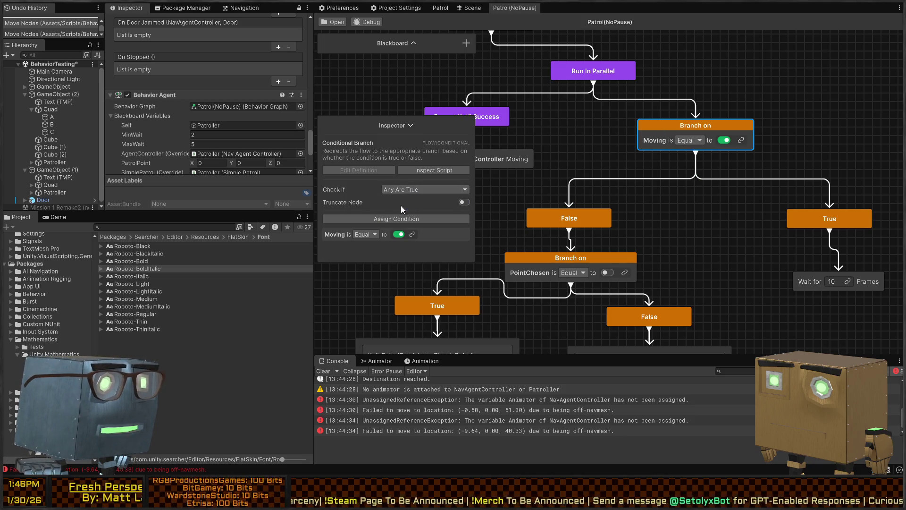
click(397, 219)
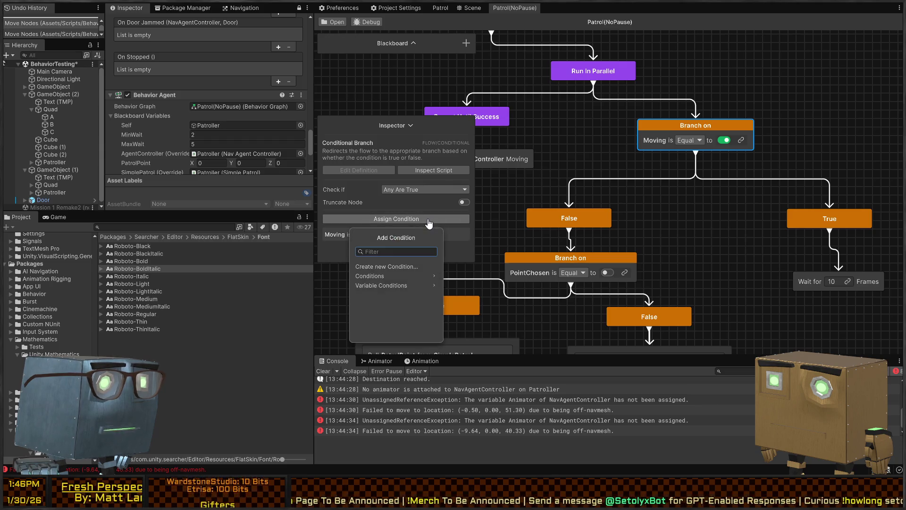
Create the custom condition 'NavAgent is opening door' with NavAgent typed as Nav Agent Controller
click(386, 278)
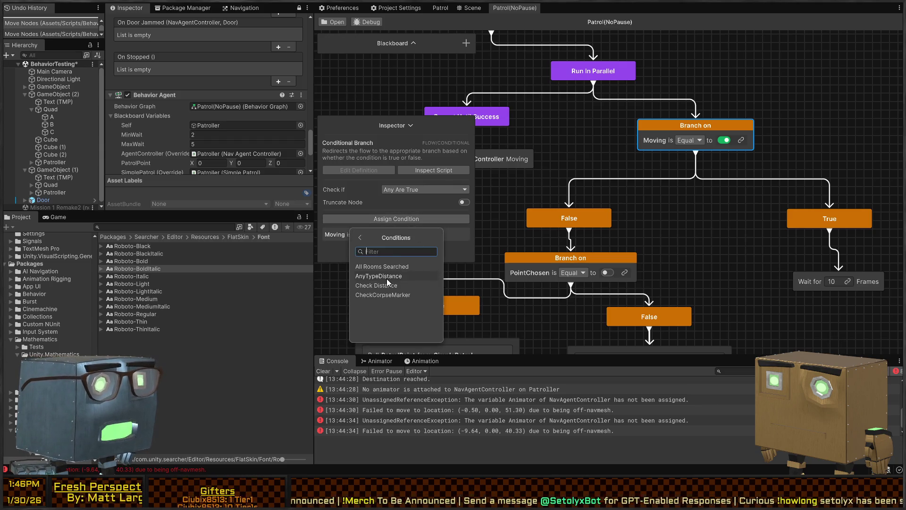
click(358, 238)
click(386, 267)
text(NavAgent Opening Door)
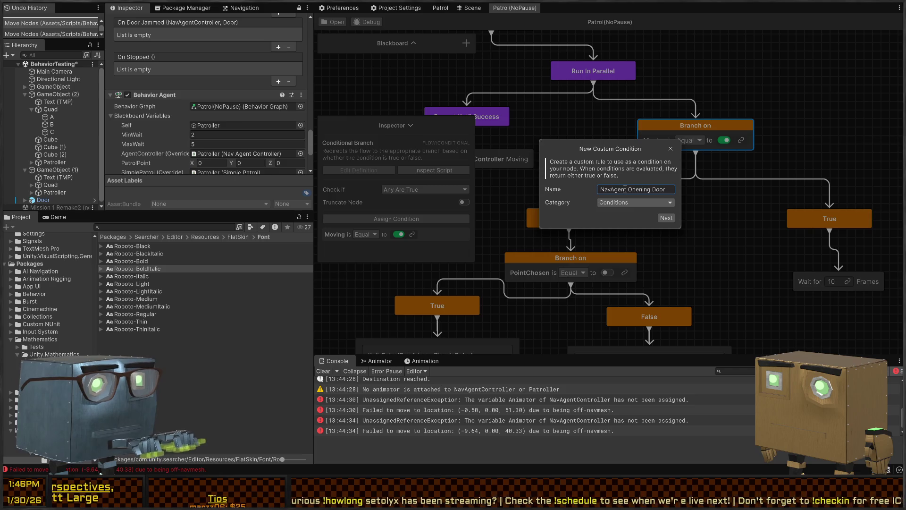
click(665, 218)
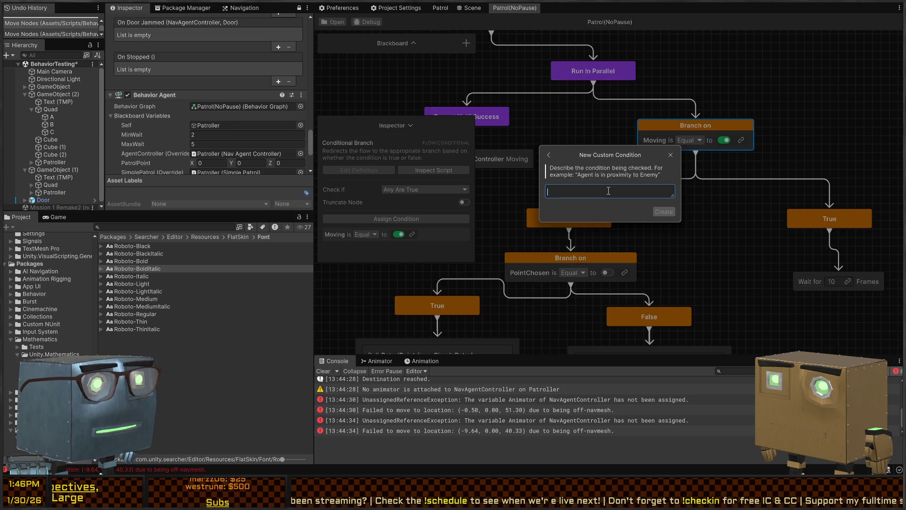
text(NavAgent)
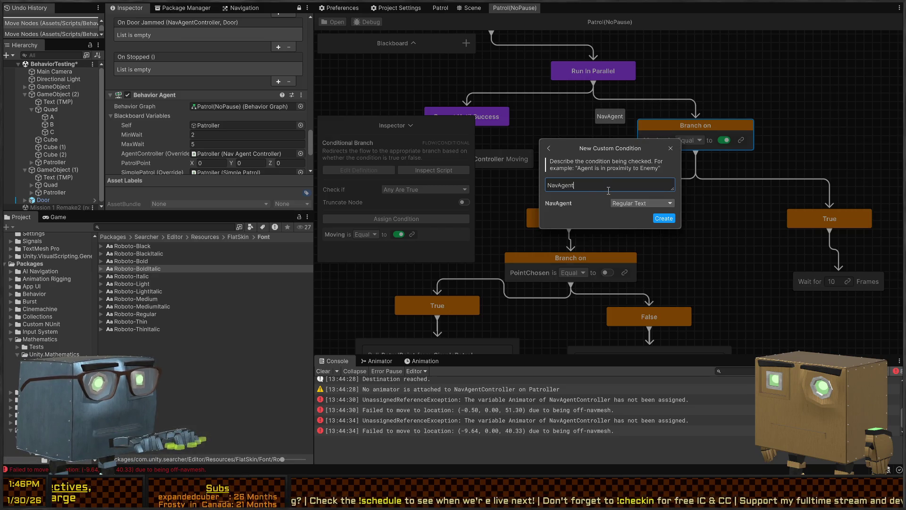
text( is opening )
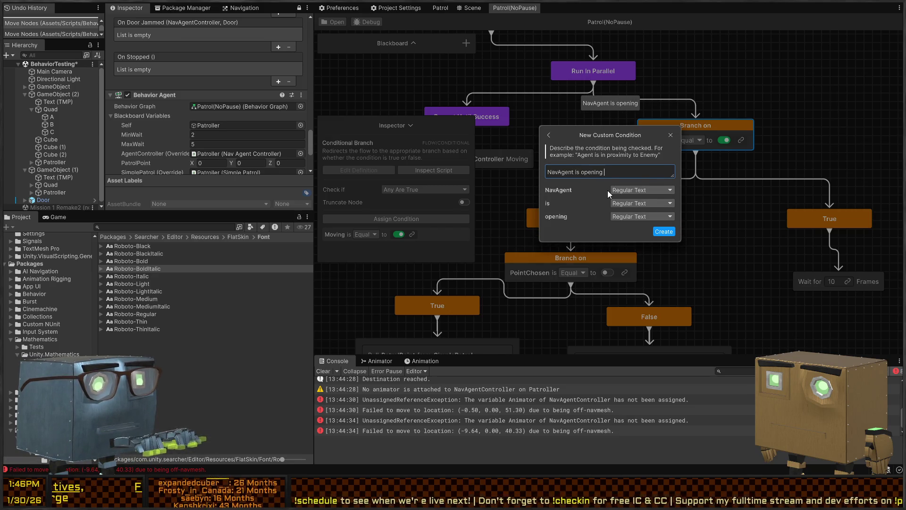
text(door)
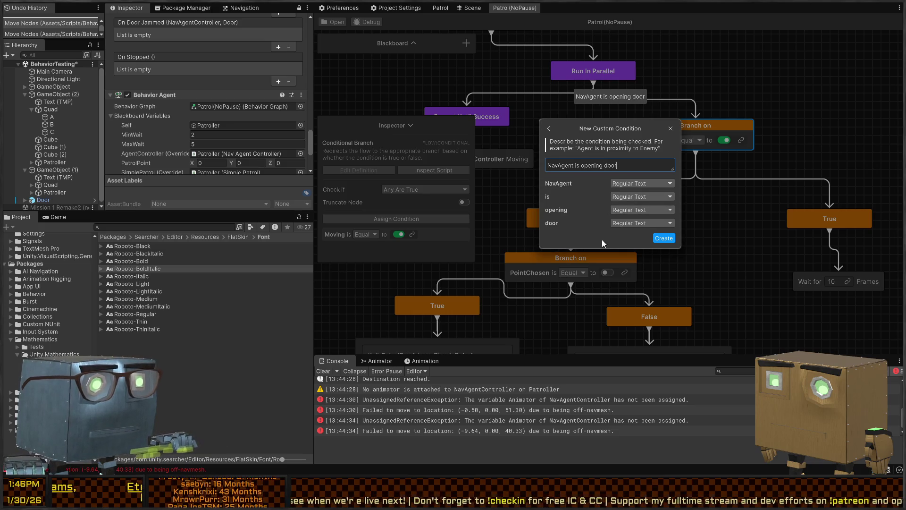
click(653, 184)
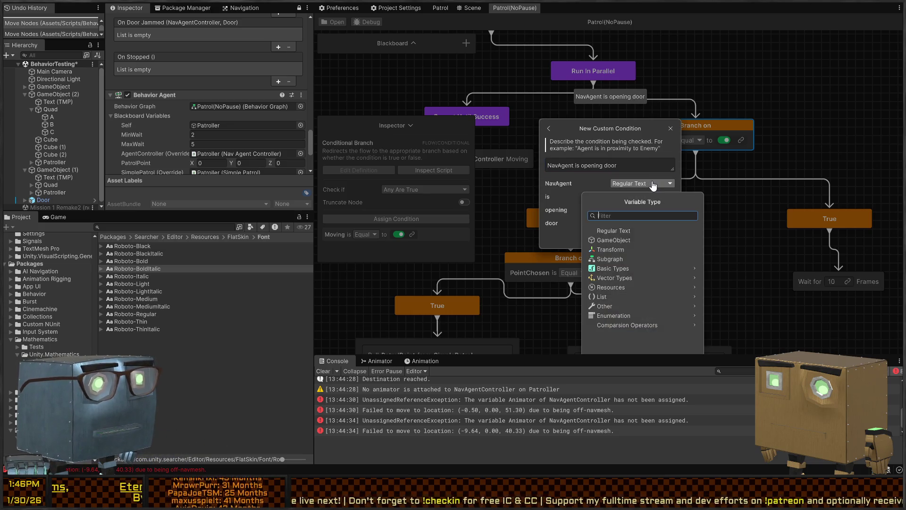
text(navagent)
key(Return)
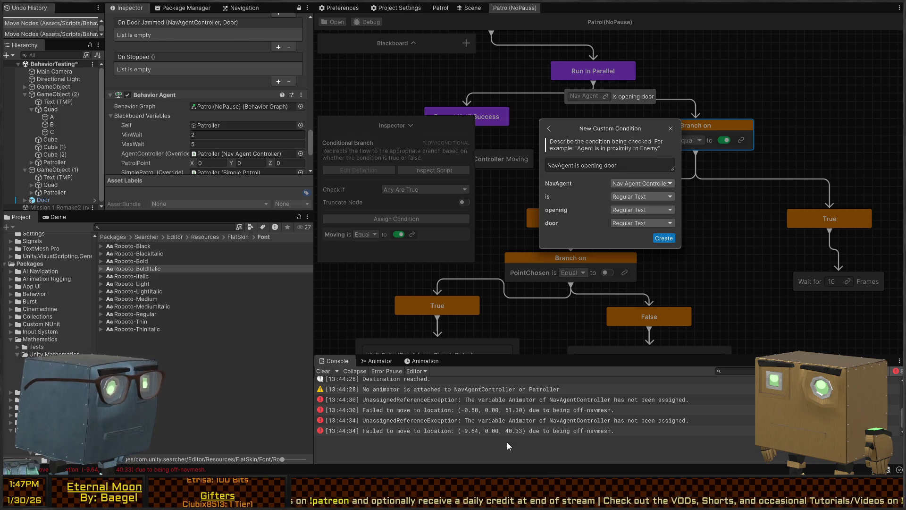
click(664, 238)
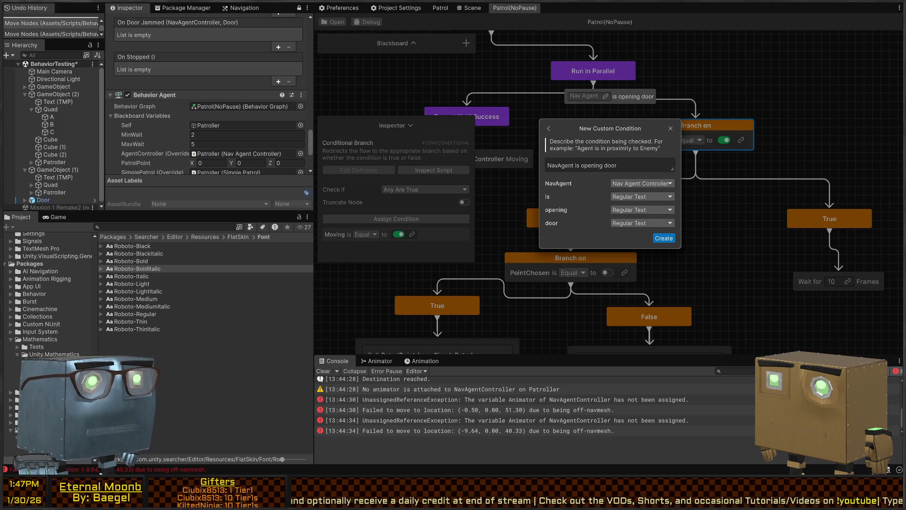
In the generated script, delete the OnStart and OnEnd stubs and replace return true with NavAgent.Value.Door
key(Down)
key(Down)
key(Down)
key(shift+Up)
key(shift+Up)
key(shift+Up)
key(Delete)
key(Up)
key(Up)
key(shift+End)
text(NavA)
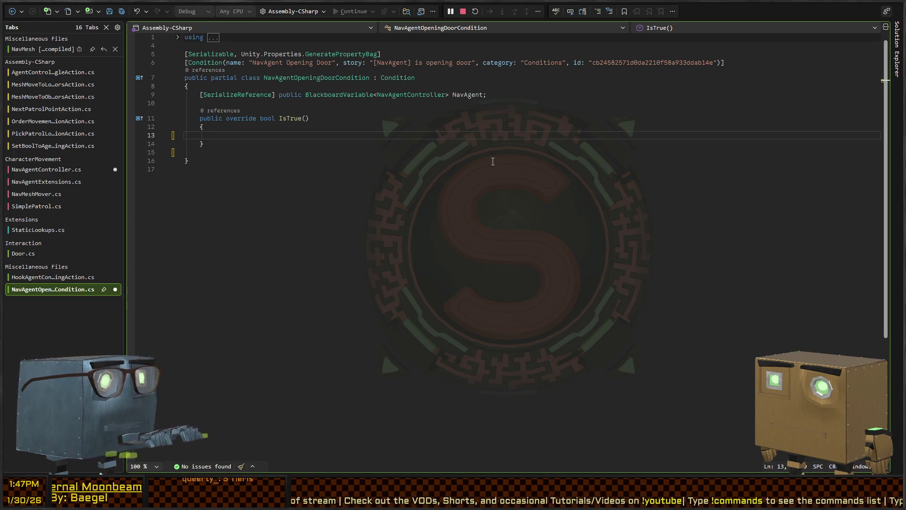
text(gent.)
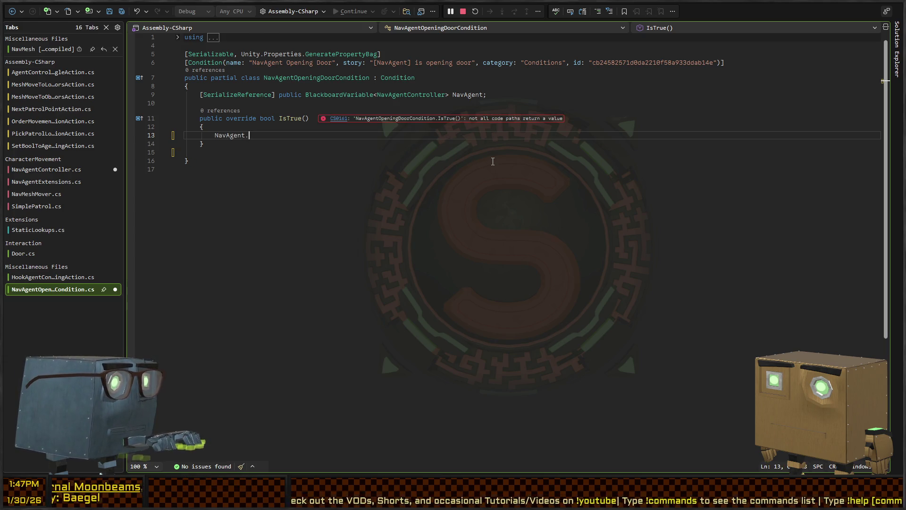
text(Value.Door)
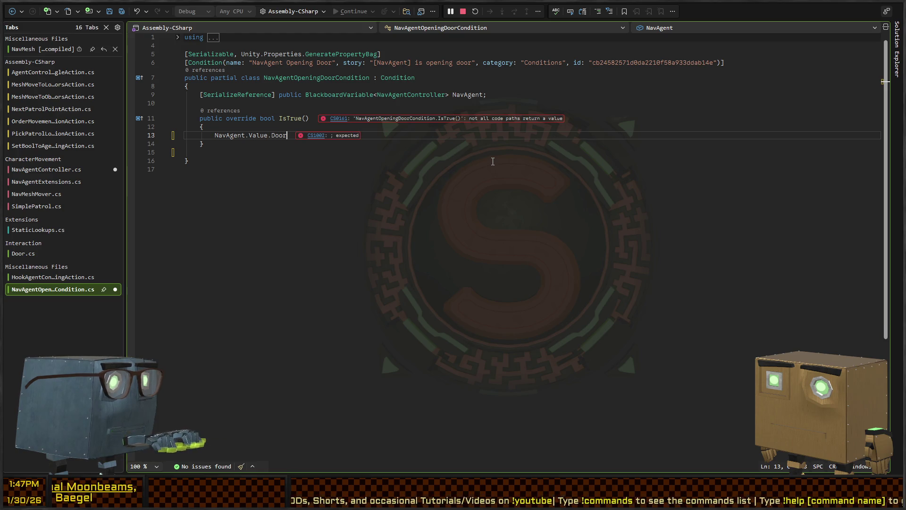
Turn _doorCoroutine into a public DoorCoroutine { get; private set; } property and save NavAgentController
click(46, 169)
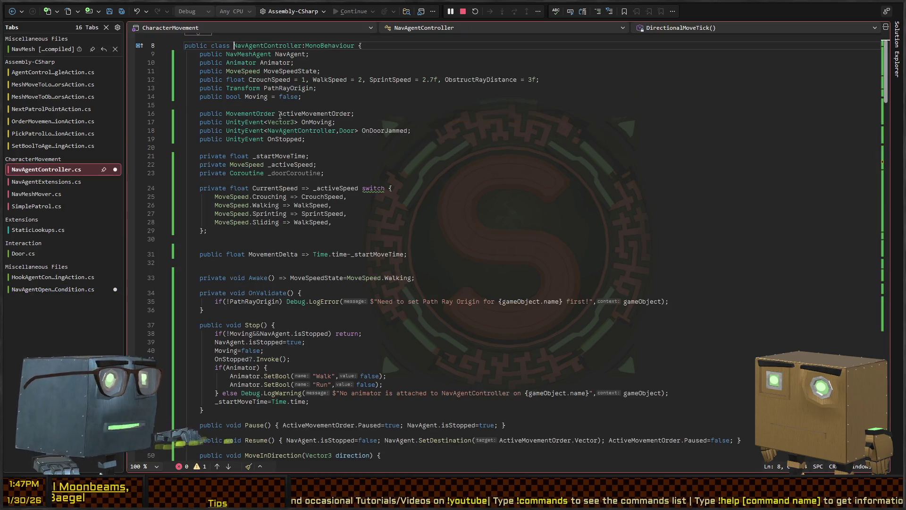
click(280, 173)
key(Home)
key(ctrl+w)
text(public)
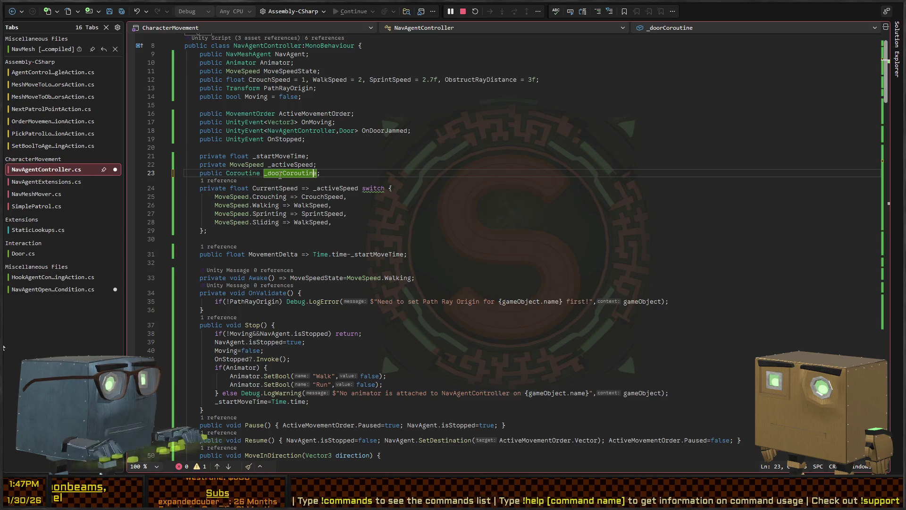
key(shift+alt+period)
key(shift+alt+period)
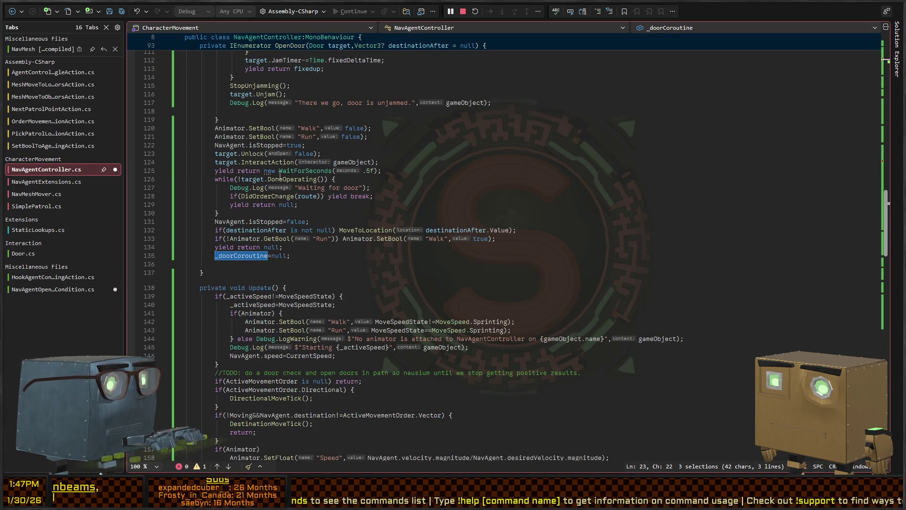
key(Delete)
text(DoorCoroutine;)
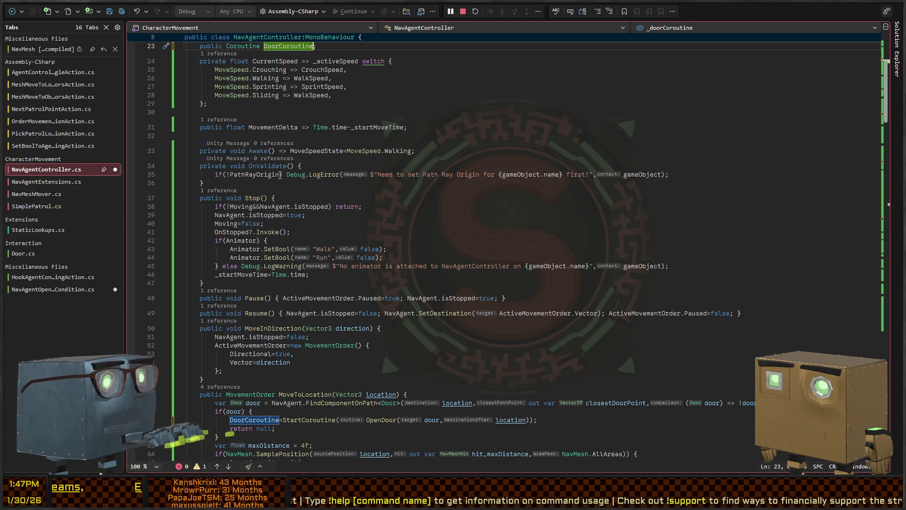
key(Escape)
text({ get; private set; })
scroll(383, 130, up, 4)
key(ctrl+s)
Make IsTrue return NavAgent.Value.DoorCoroutine is not null, then reformat and save the condition script
key(ctrl+Tab)
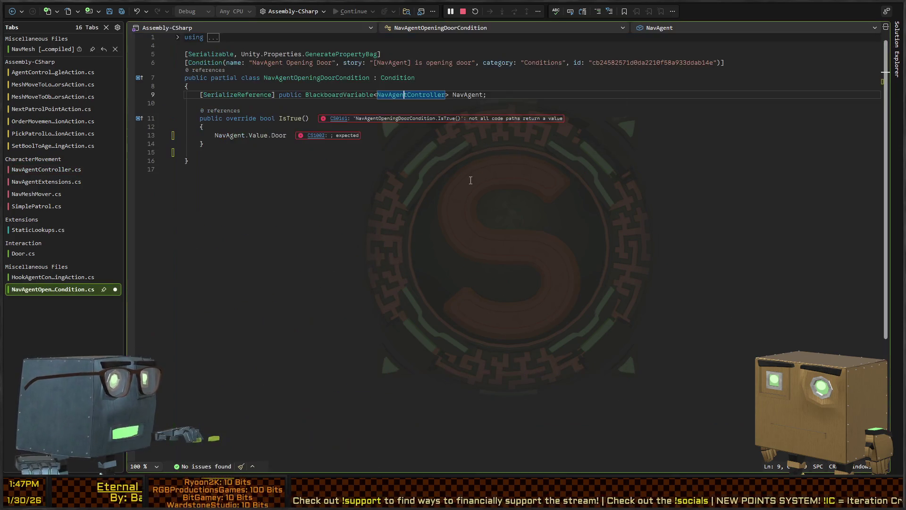
click(288, 135)
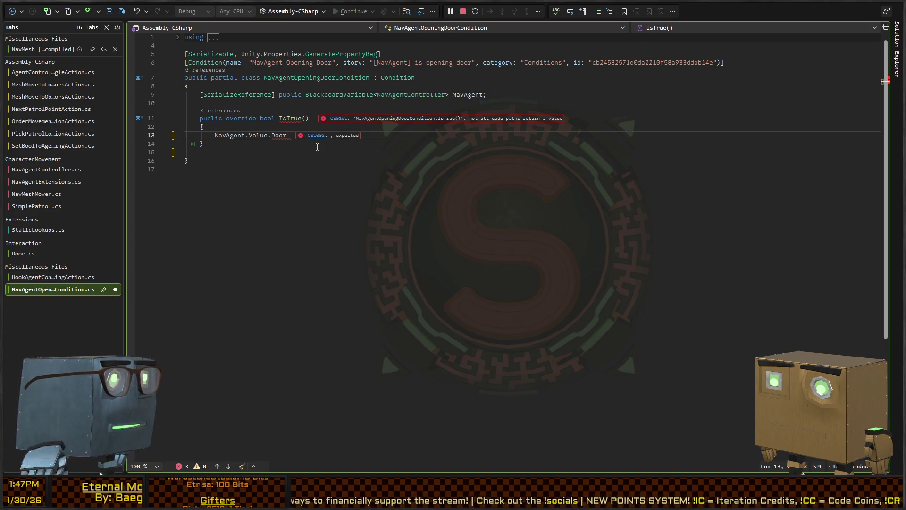
key(BackSpace)
key(BackSpace)
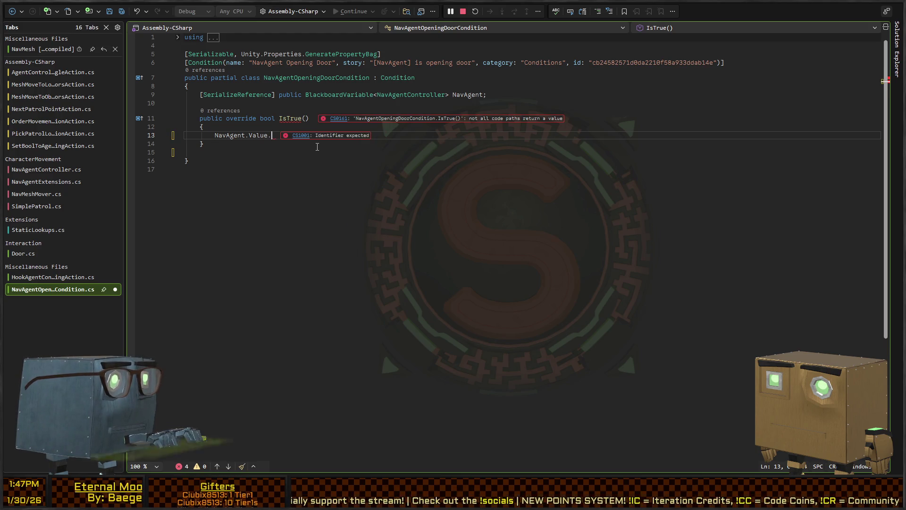
text(DorCoroutine is )
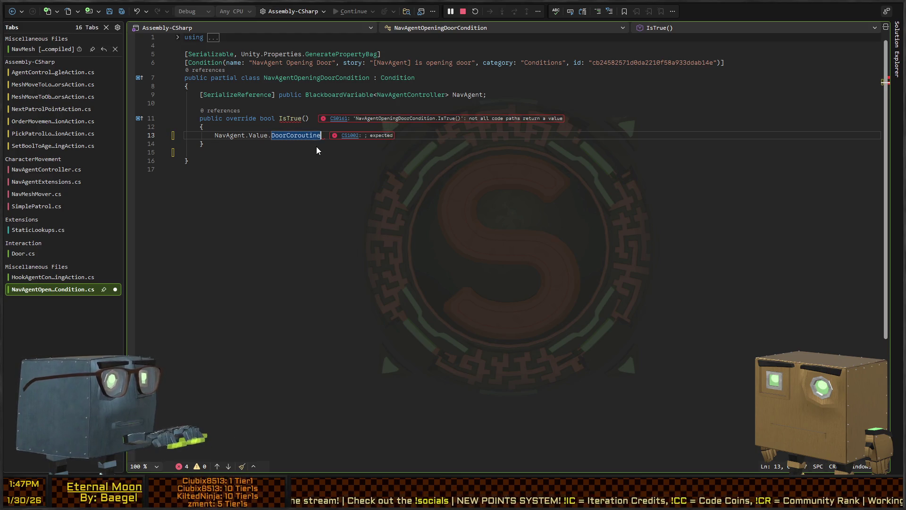
text(not null;)
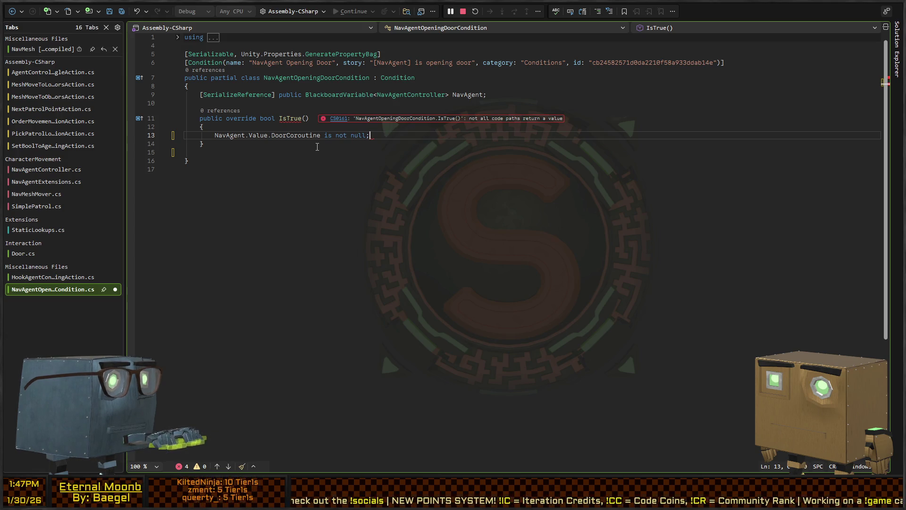
key(Home)
text(return)
key(ctrl+k)
key(ctrl+d)
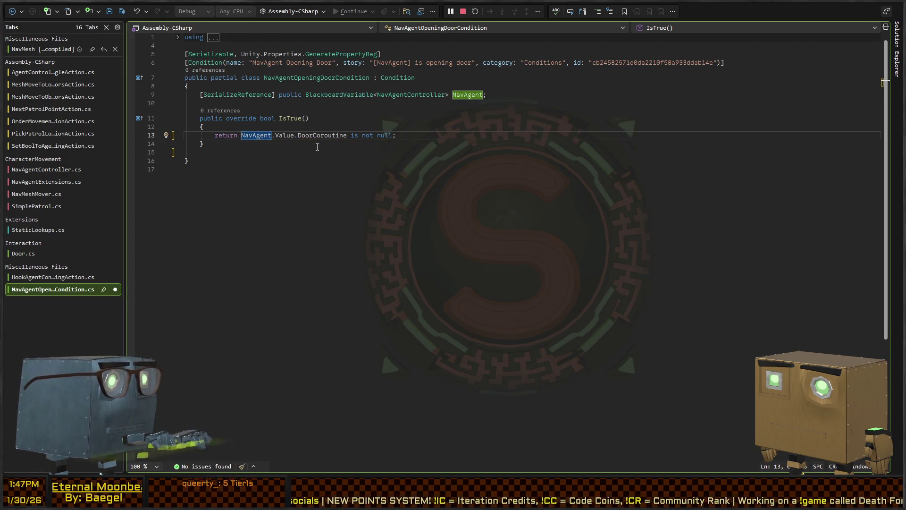
key(ctrl+s)
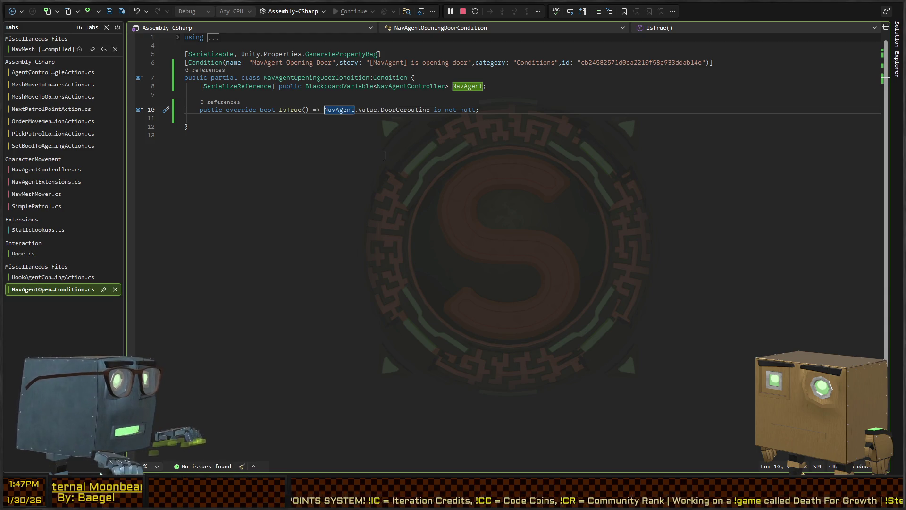
key(alt+Tab)
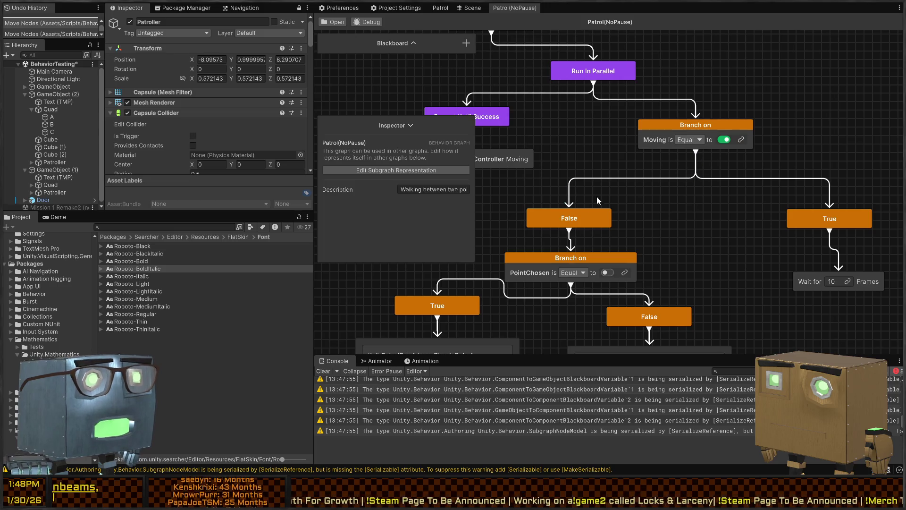
Add the NavAgent Opening Door condition to the Branch on Moving node, linking Nav Agent to AgentController
click(340, 8)
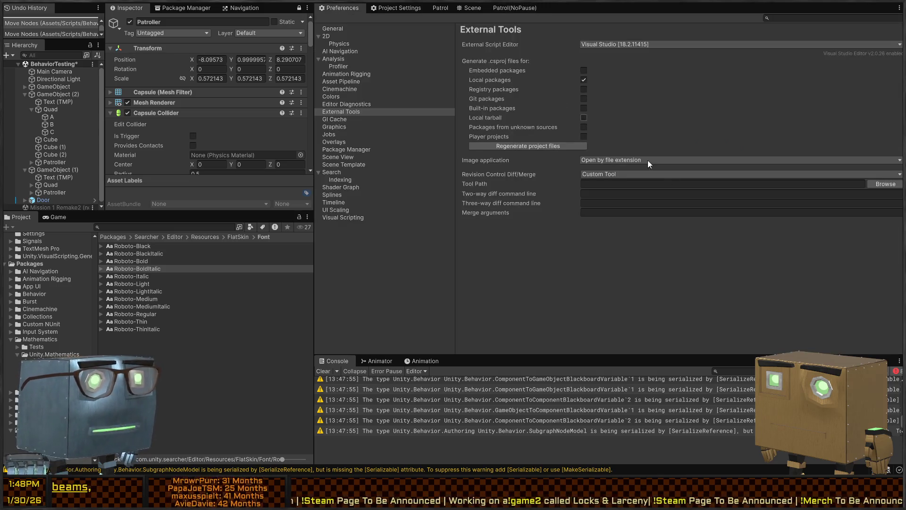
click(469, 9)
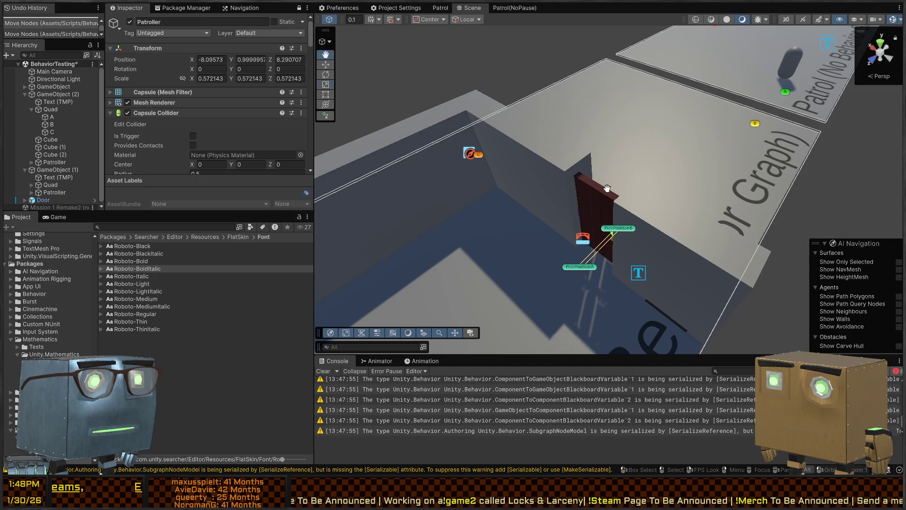
click(507, 6)
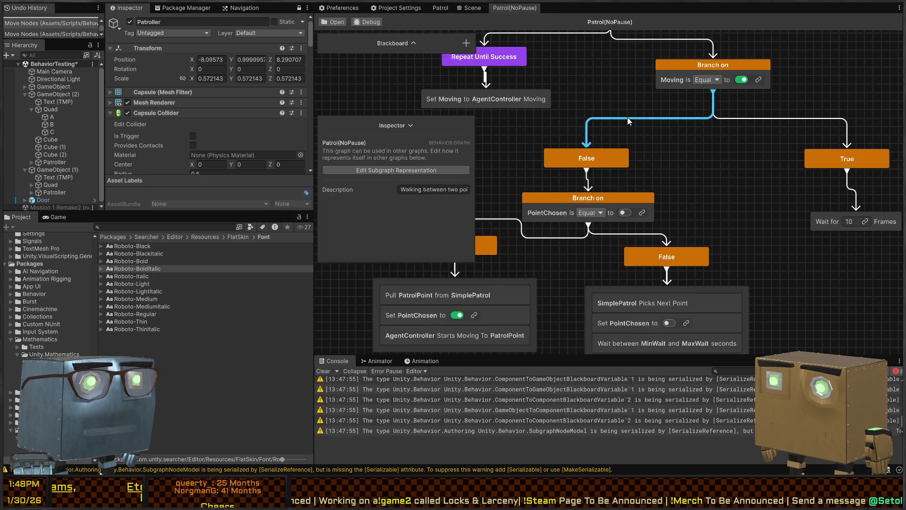
click(671, 108)
click(434, 219)
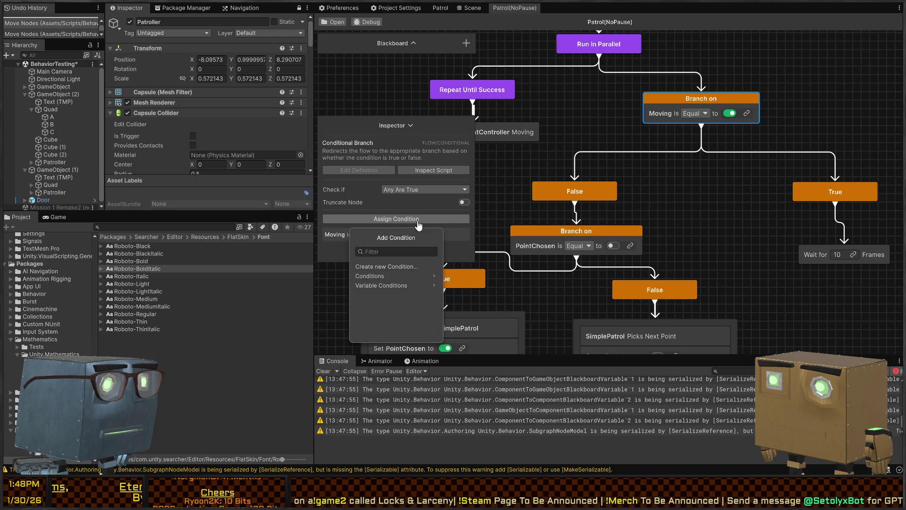
text(door)
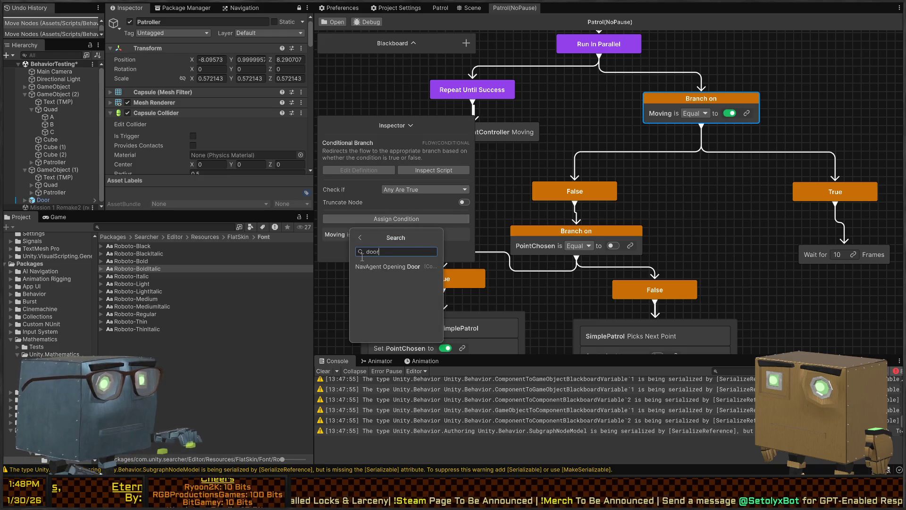
click(393, 267)
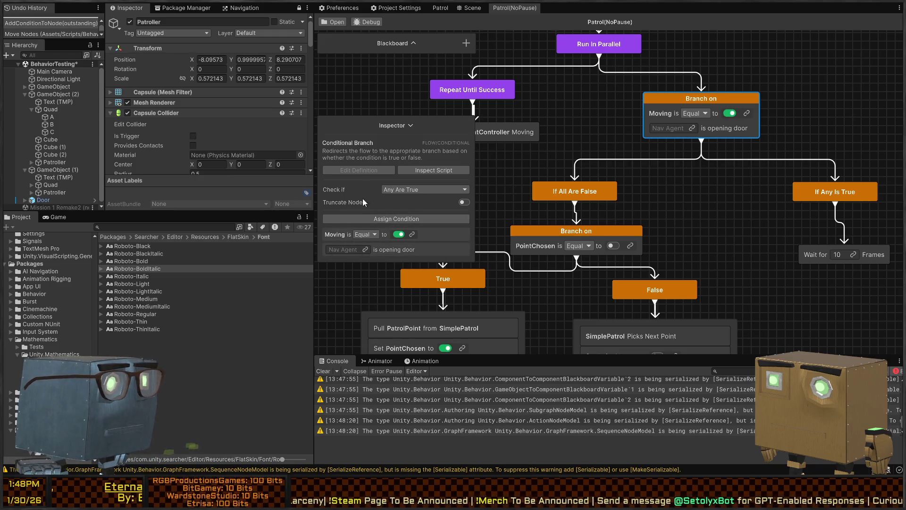
click(367, 248)
click(360, 161)
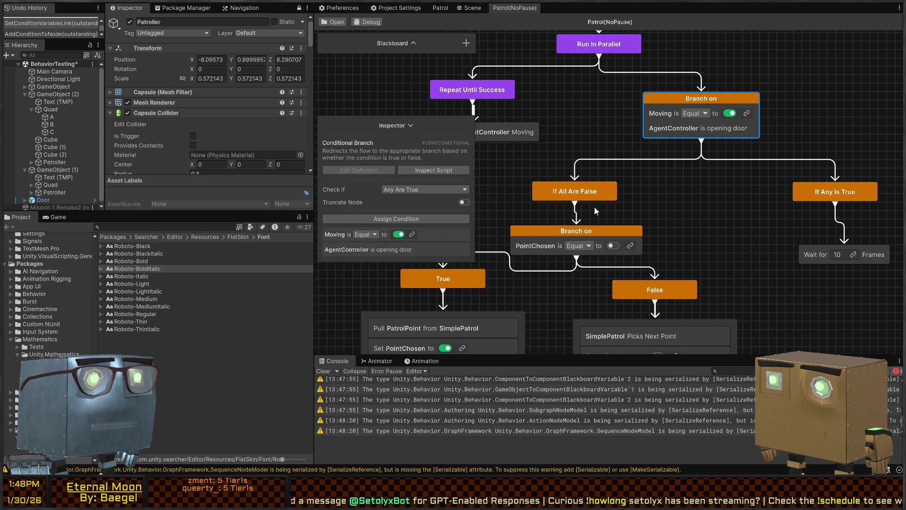
Pan the graph to recentre the branch nodes and reveal the Controller Moving node
mouse_move(719, 147)
mouse_down()
mouse_move(686, 161)
mouse_move(660, 209)
mouse_up()
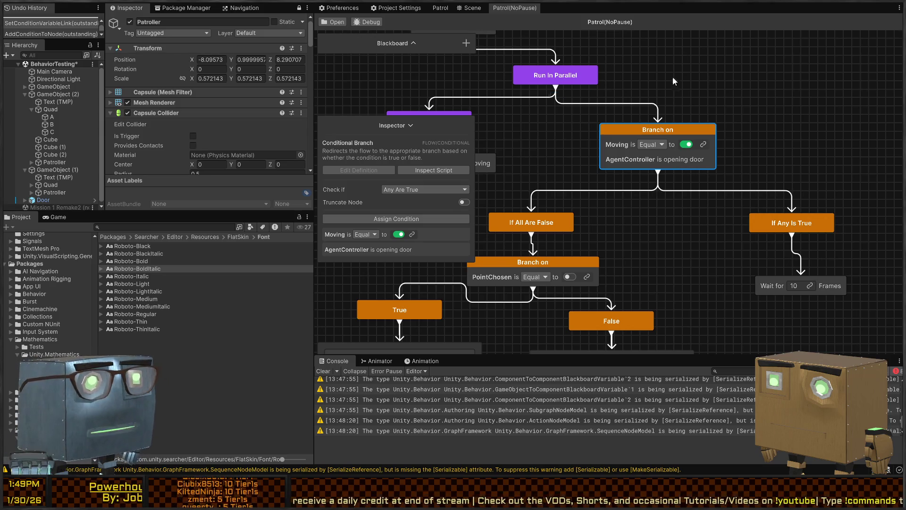
scroll(627, 206, down, 2)
scroll(745, 163, right, 3)
scroll(745, 160, left, 5)
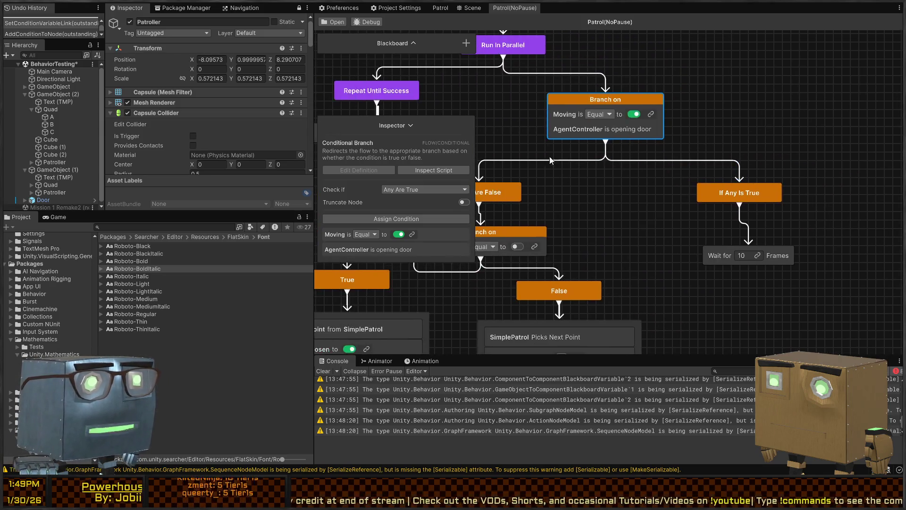
scroll(624, 163, up, 2)
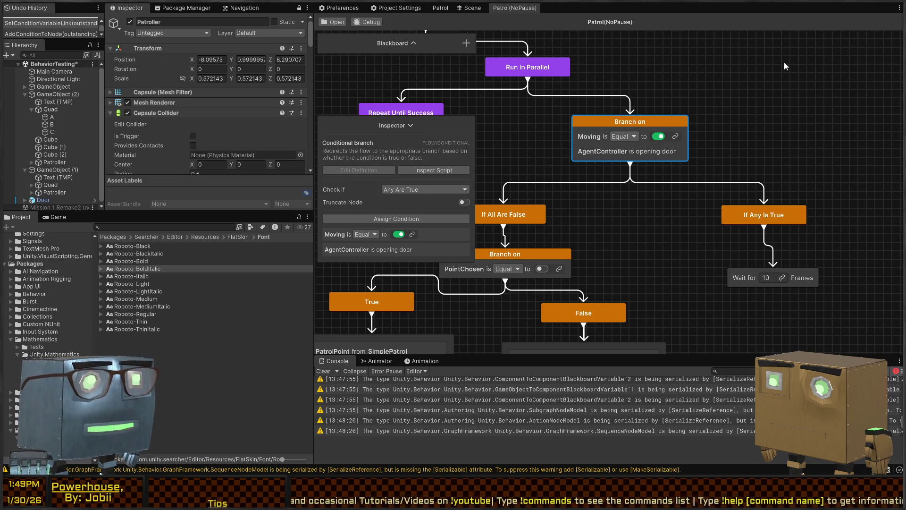
drag(592, 180, 660, 173)
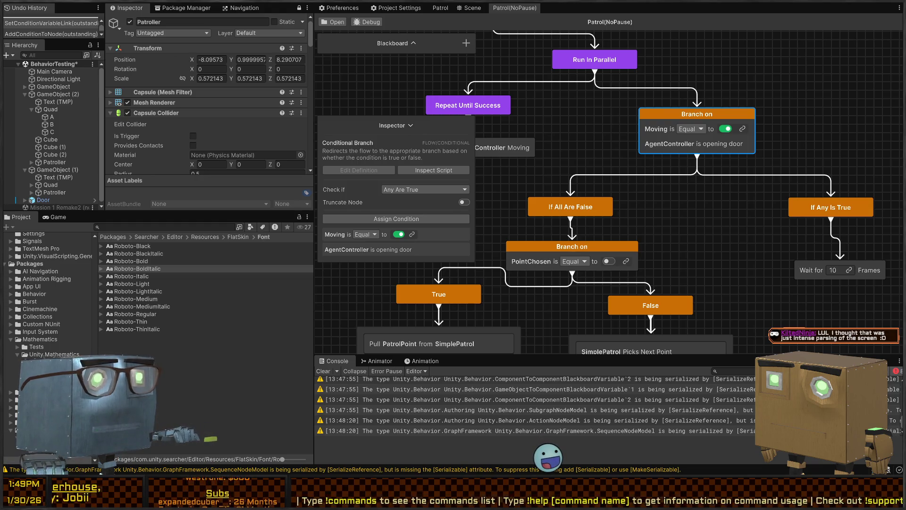
Insert DoorCoroutine=null; before each yield break statement in OpenDoor
key(alt+Tab)
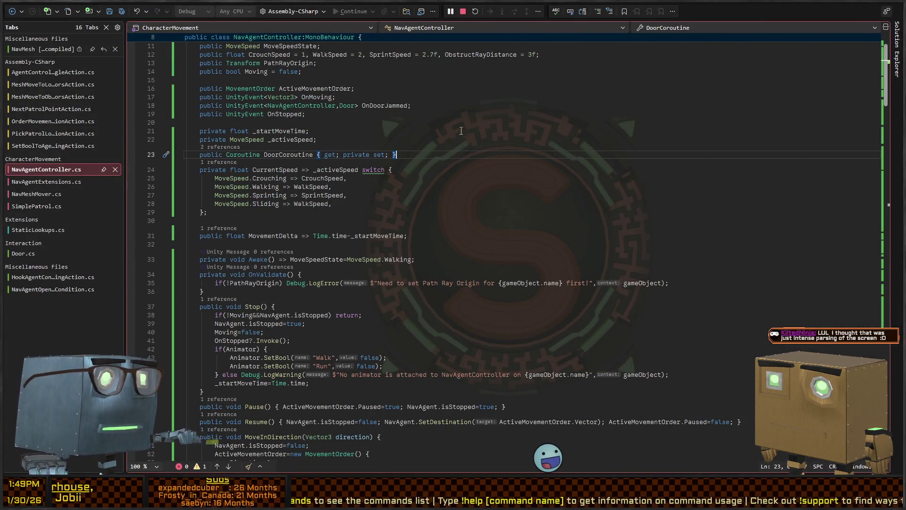
scroll(391, 164, down, 10)
scroll(391, 164, down, 8)
scroll(346, 271, up, 7)
scroll(346, 271, down, 20)
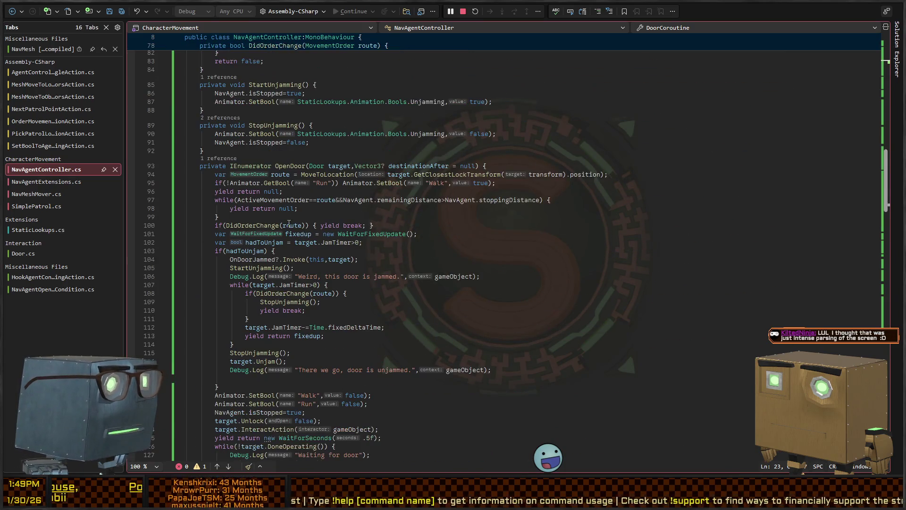
click(296, 317)
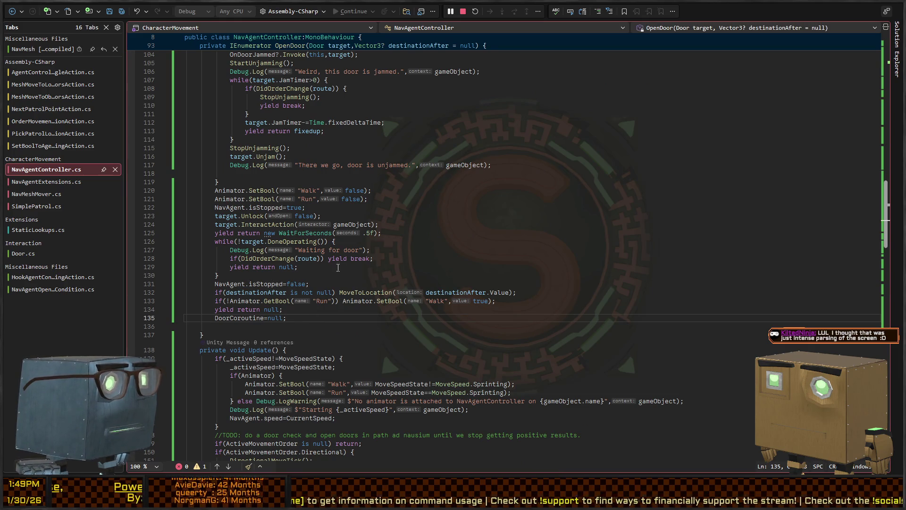
click(372, 258)
key(shift+alt+equal)
key(shift+alt+equal)
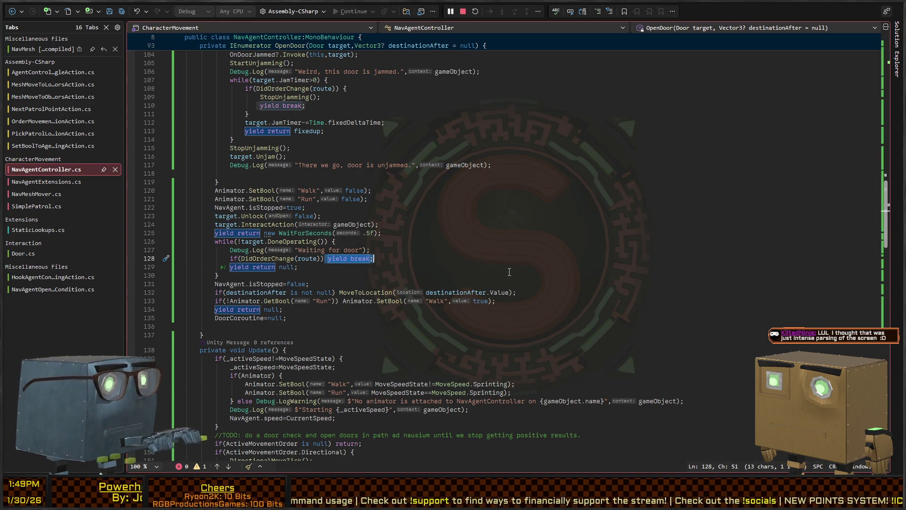
key(shift+alt+period)
key(shift+alt+period)
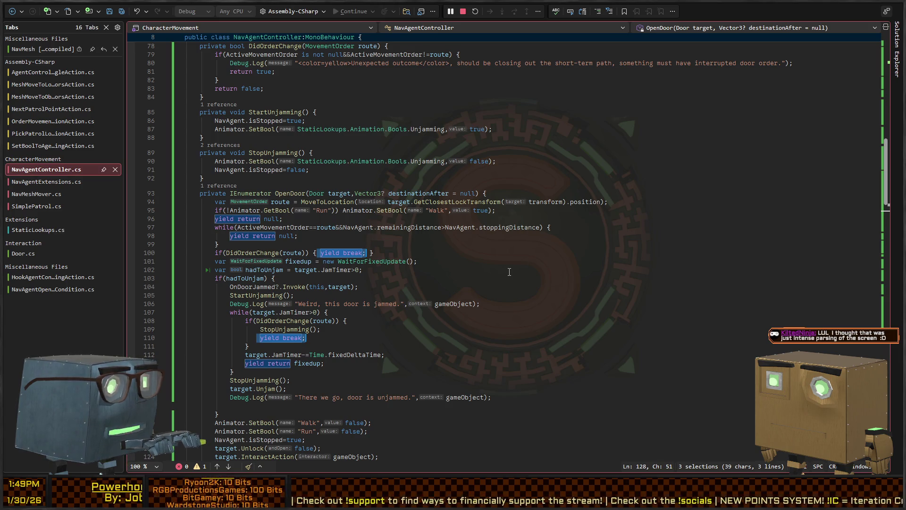
key(Left)
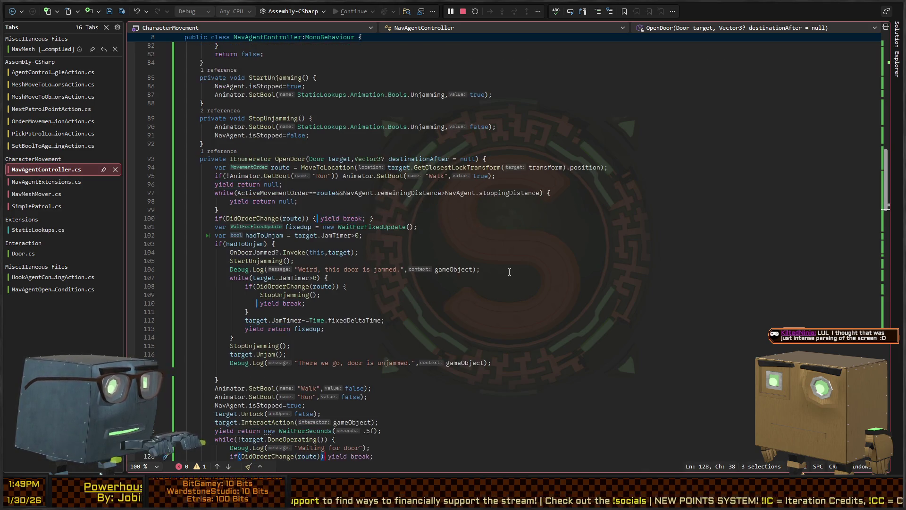
text(DoorCorouti)
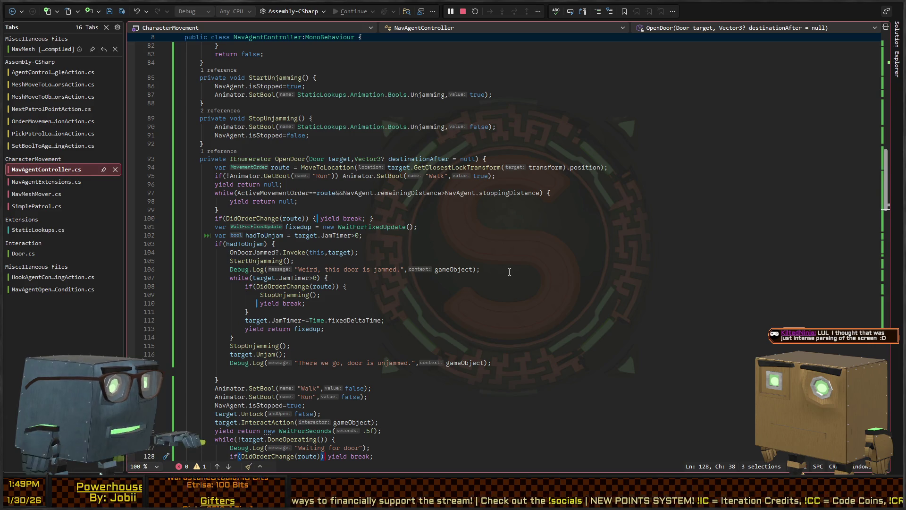
text(ne=null;)
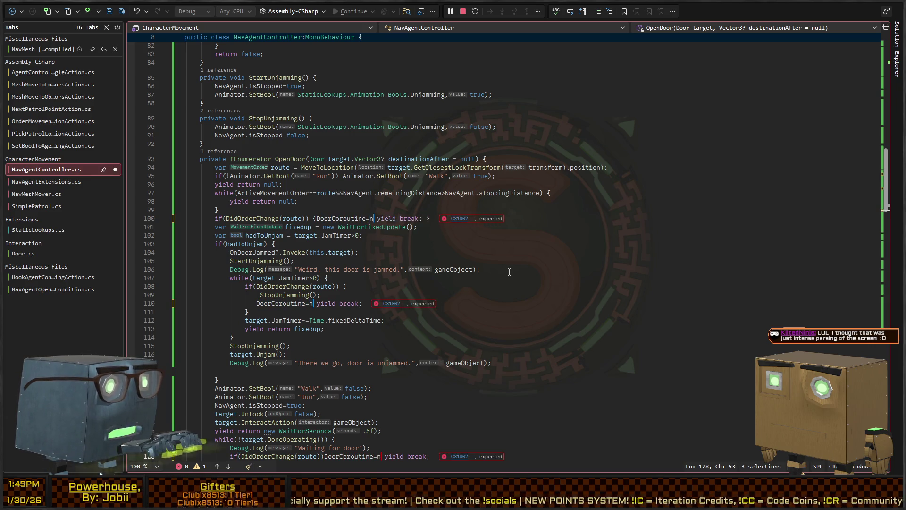
Wrap both statements on line 128 in braces and save NavAgentController.cs
scroll(411, 279, down, 4)
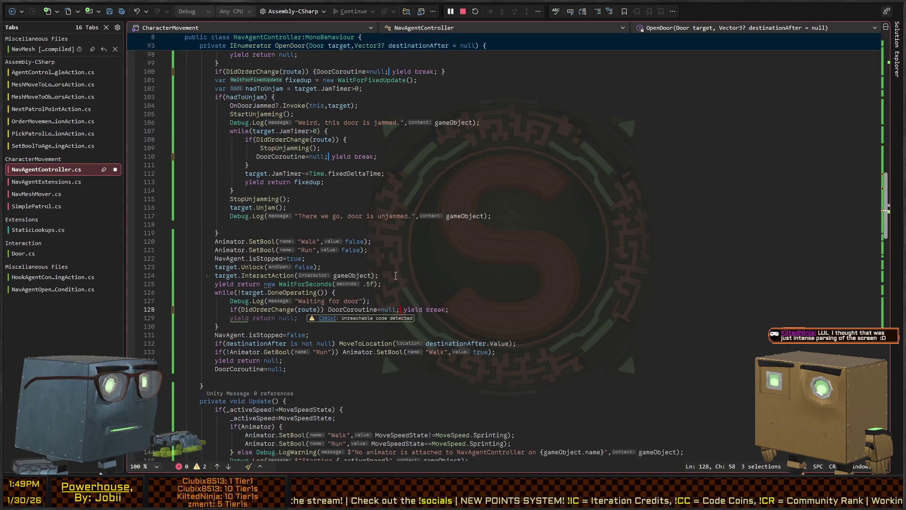
key(Escape)
key(End)
key(ctrl+shift+Left)
key(ctrl+shift+Left)
key(ctrl+shift+Left)
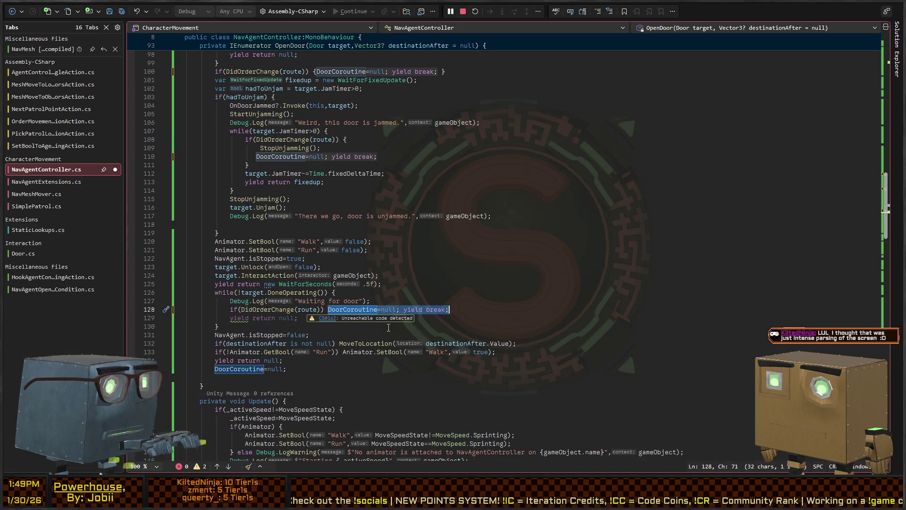
text({)
key(ctrl+s)
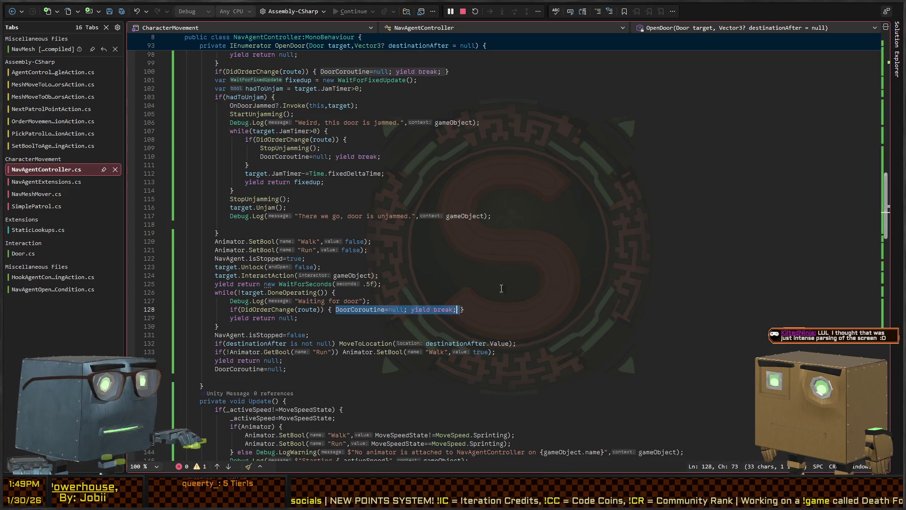
scroll(527, 207, up, 4)
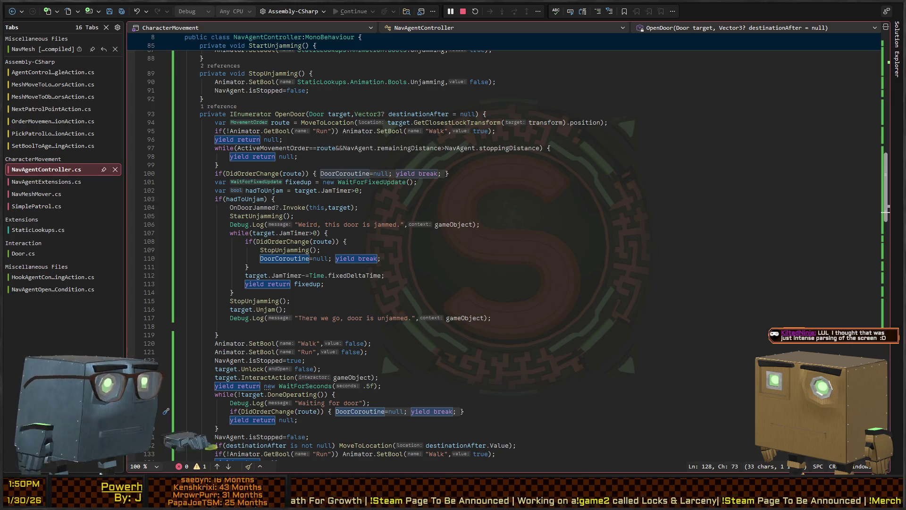
Play-test the scene in the Scene view, following the Patroller toward the door, then stop Play mode
key(alt+Tab)
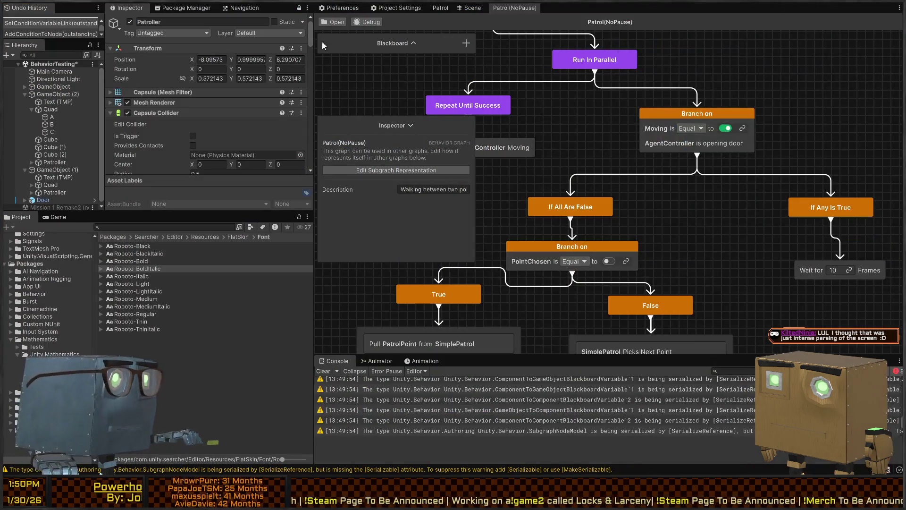
drag(569, 122, 656, 121)
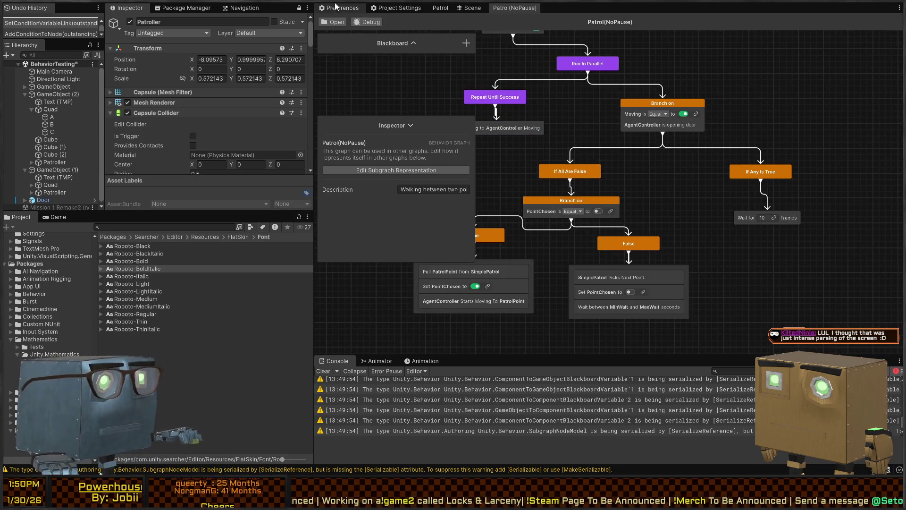
click(338, 8)
click(470, 8)
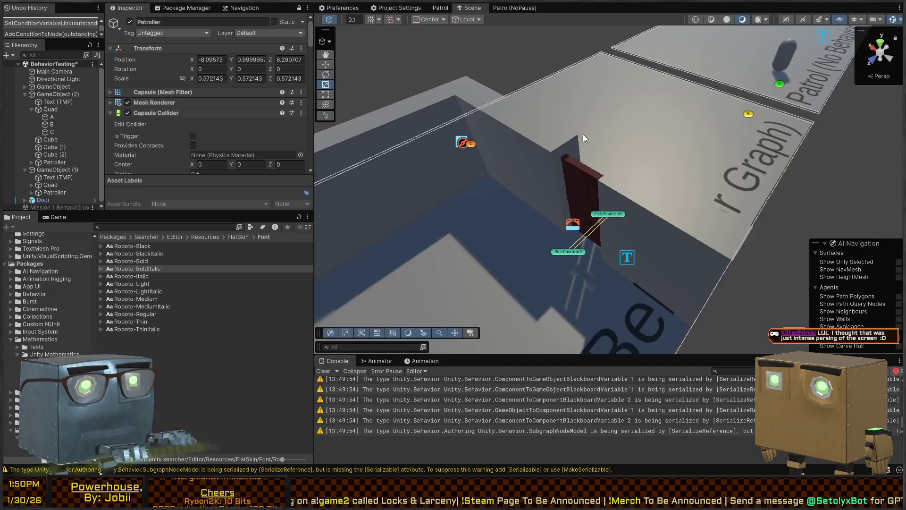
key(ctrl+p)
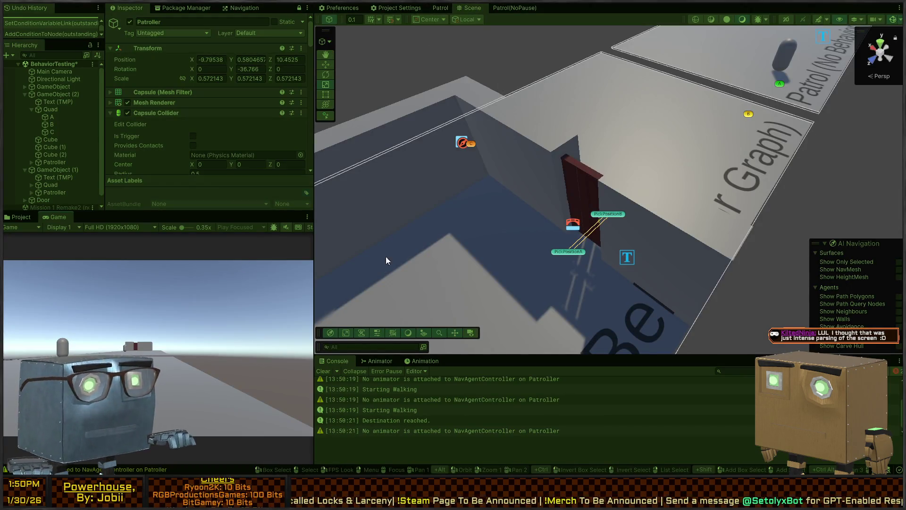
drag(364, 260, 494, 211)
key(s)
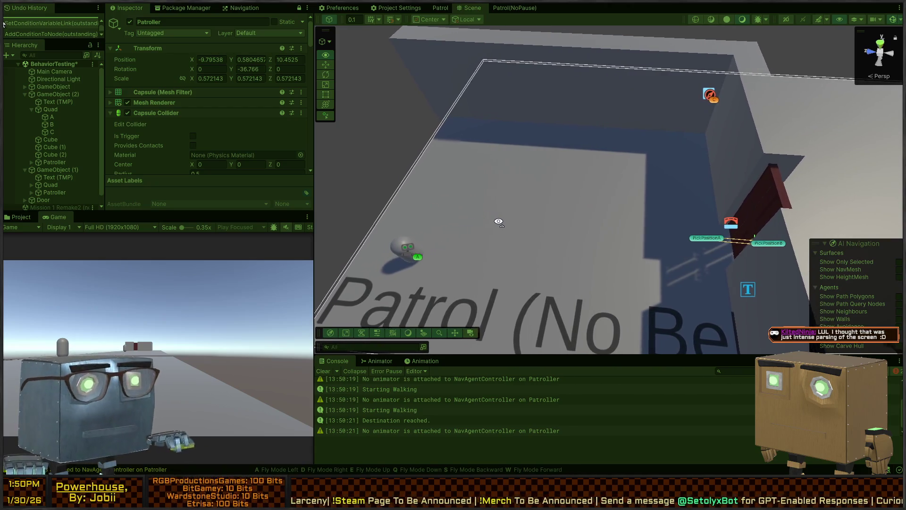
key(w)
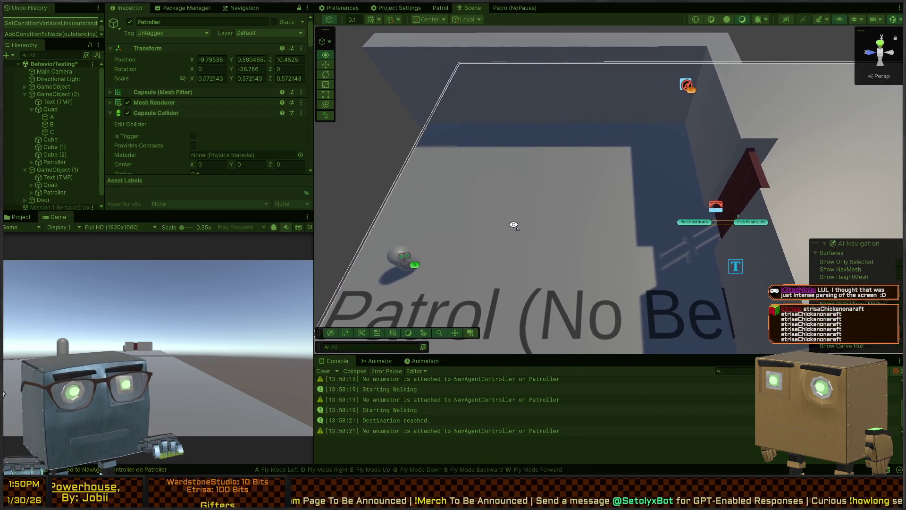
mouse_move(491, 227)
mouse_down()
mouse_move(587, 210)
mouse_move(532, 196)
mouse_move(649, 204)
mouse_move(694, 197)
mouse_move(661, 196)
mouse_up()
key(ctrl+5)
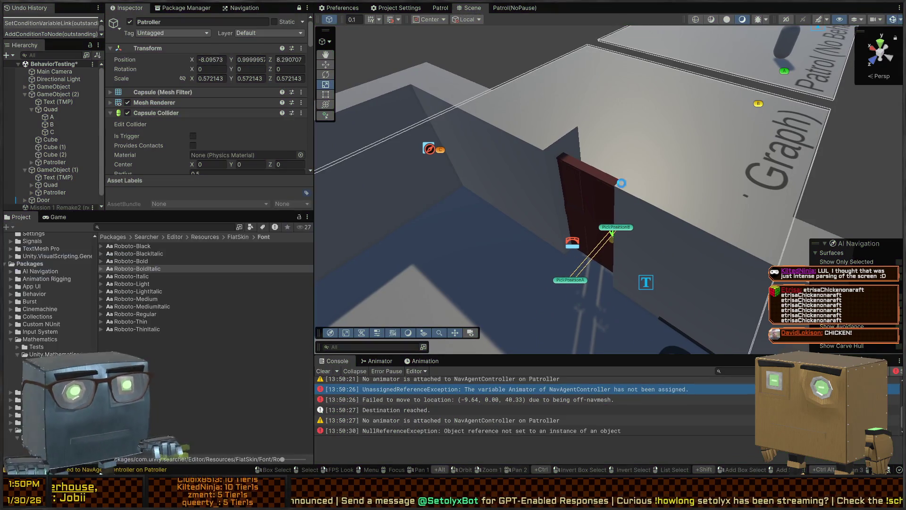
key(alt+Tab)
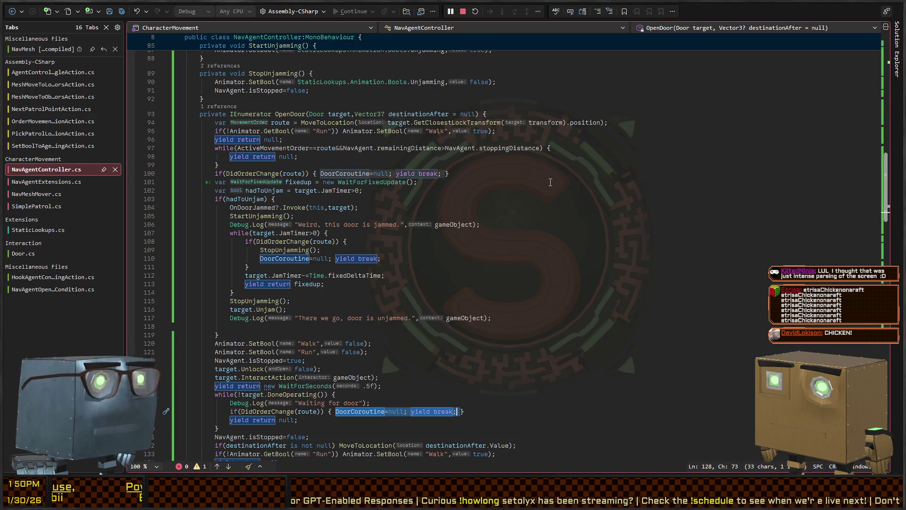
Review OpenDoor's checks on lines 100–104 and OnDoorJammed usage, then set a breakpoint at line 93
click(452, 178)
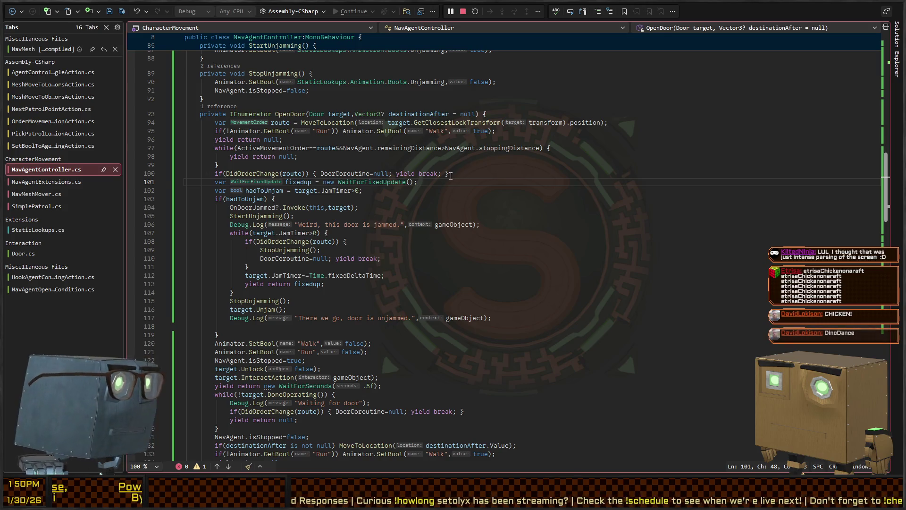
scroll(452, 176, down, 2)
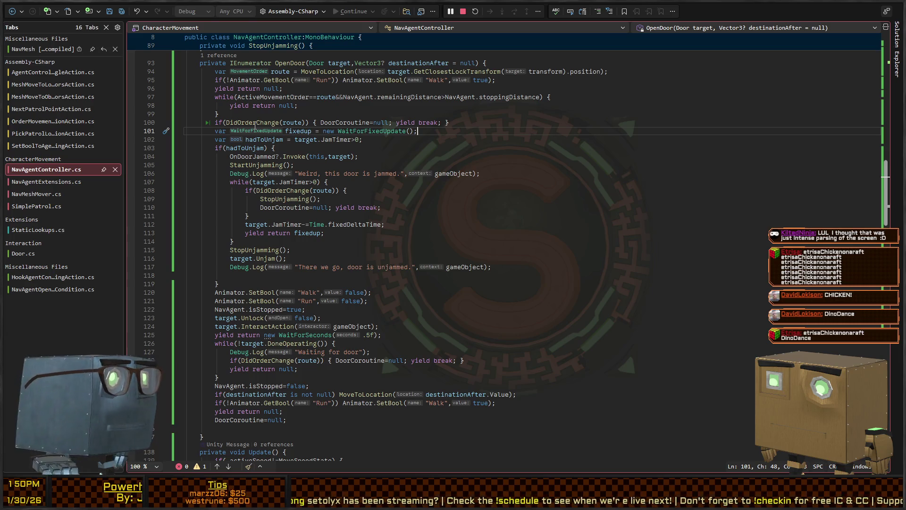
click(253, 122)
scroll(423, 153, up, 2)
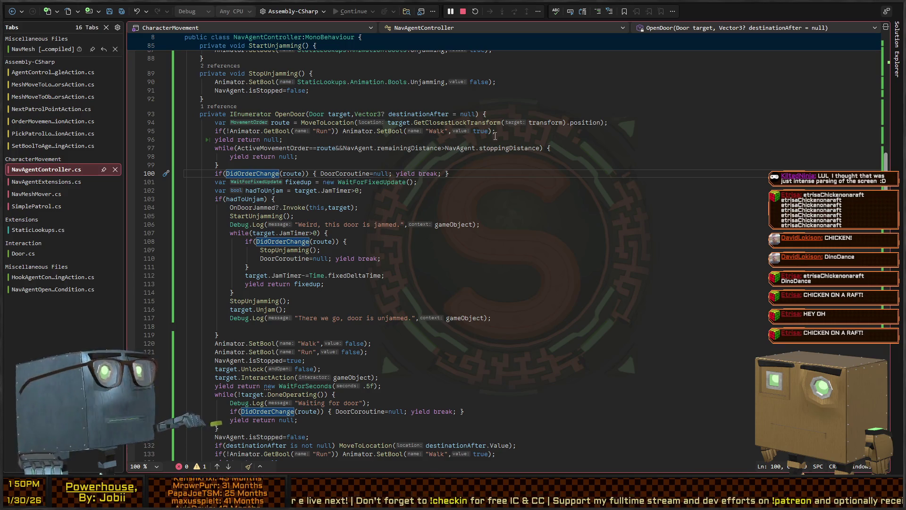
click(326, 199)
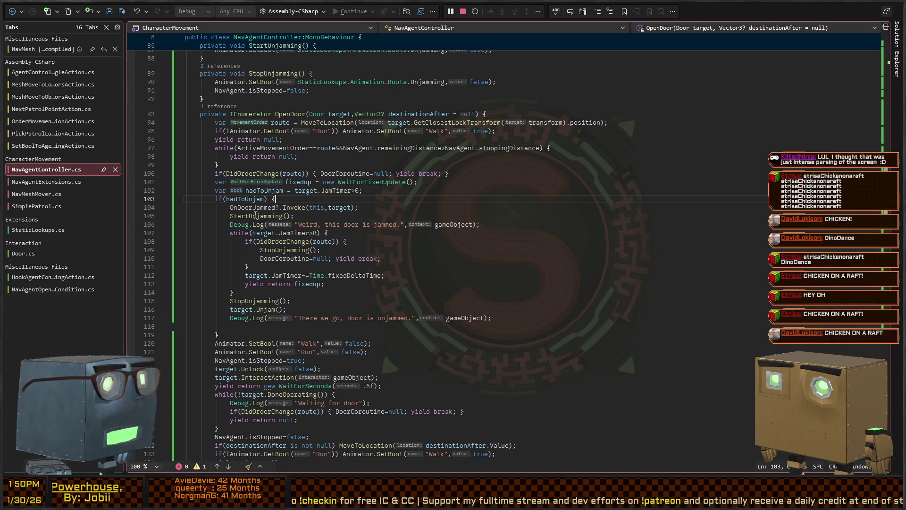
scroll(319, 208, down, 2)
click(250, 157)
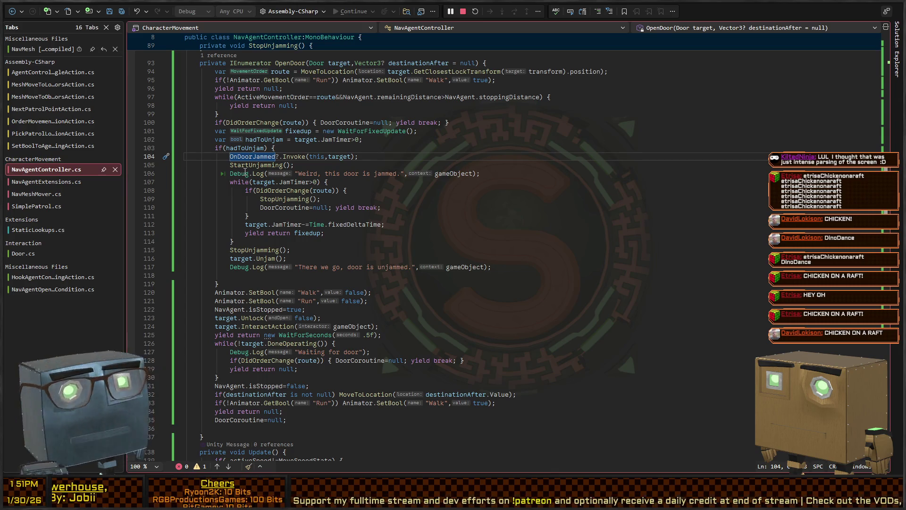
scroll(272, 148, up, 2)
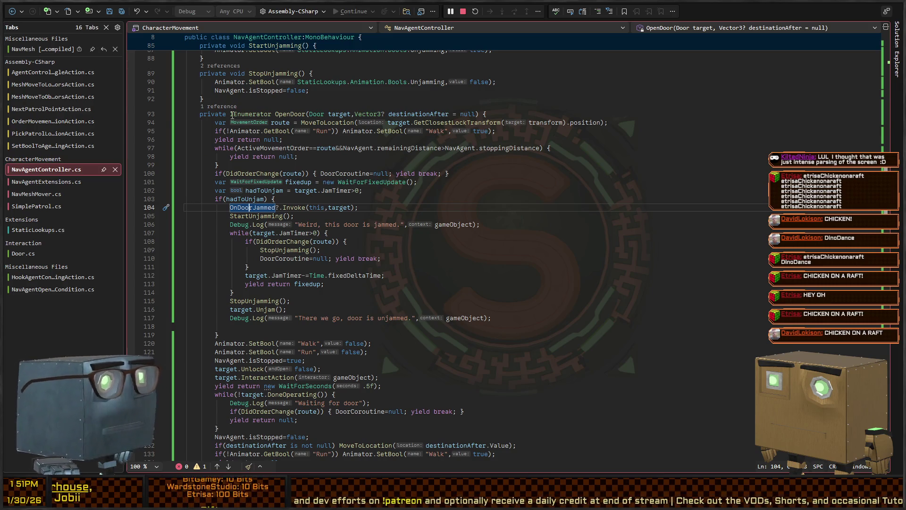
click(131, 114)
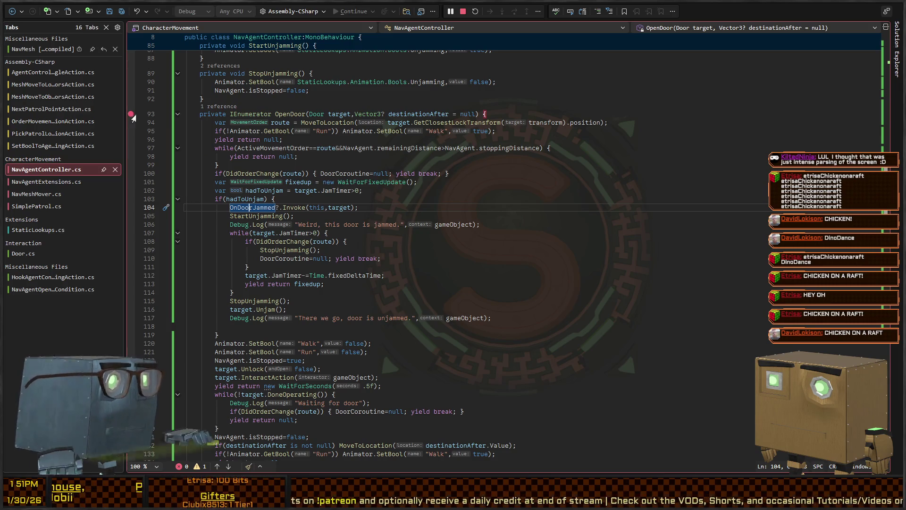
key(alt+Tab)
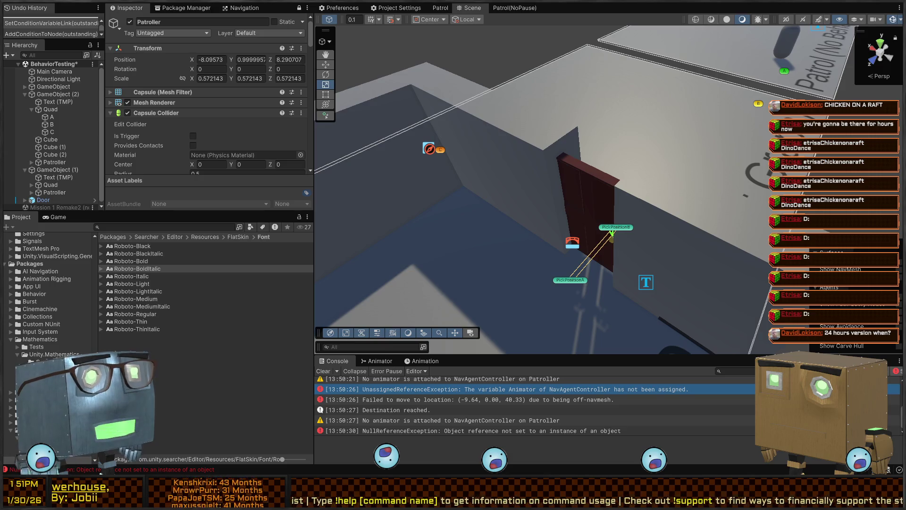
Turn the scene camera toward the door and start Play mode to hit the OpenDoor breakpoint
mouse_move(550, 139)
mouse_down()
mouse_move(578, 151)
mouse_move(571, 163)
mouse_move(513, 155)
mouse_move(537, 169)
mouse_up()
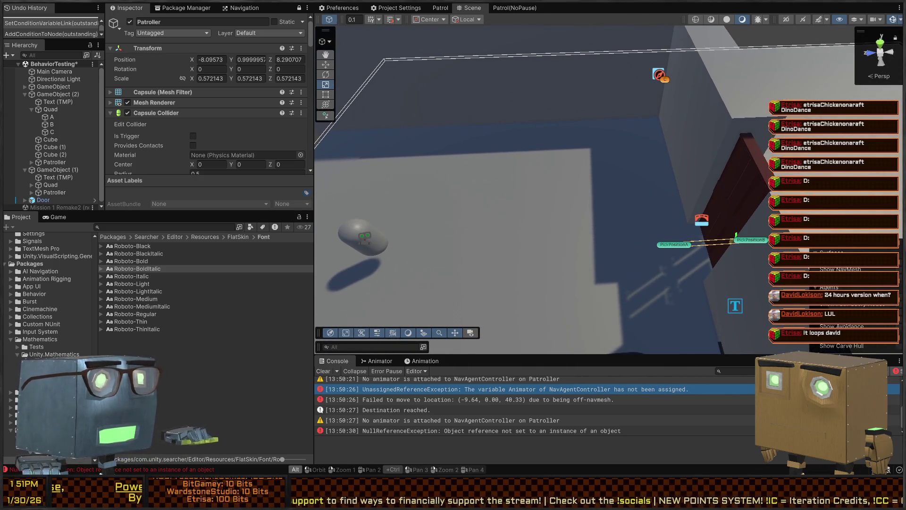
key(alt+Tab)
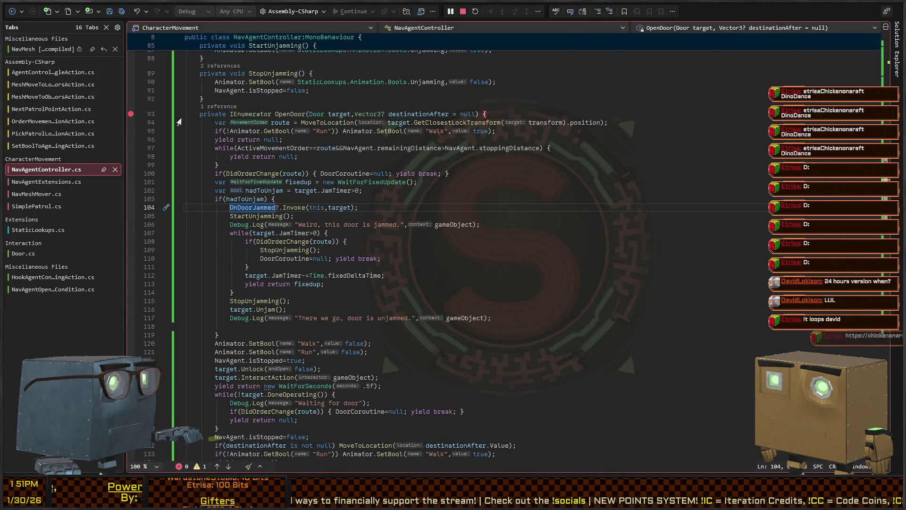
key(alt+Tab)
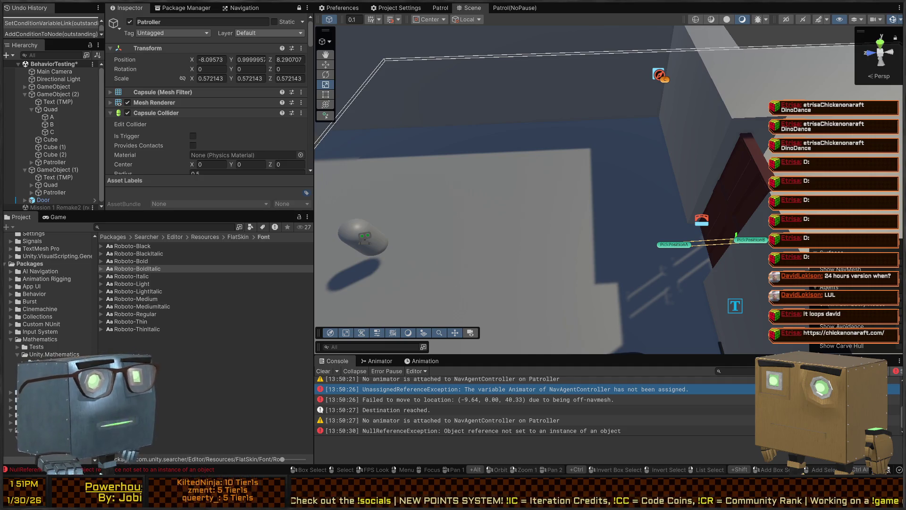
mouse_move(565, 198)
mouse_down()
mouse_move(530, 157)
mouse_move(534, 176)
mouse_move(609, 156)
mouse_up()
key(ctrl+p)
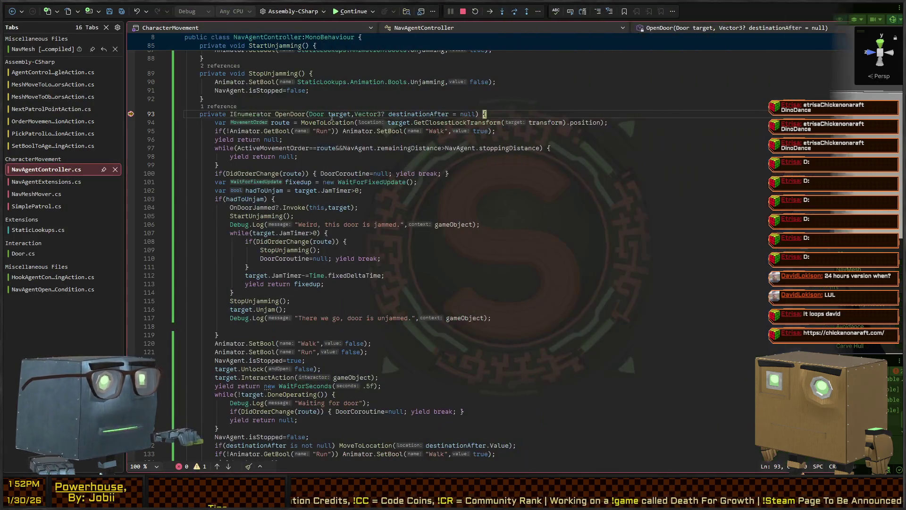
Step past the breakpoint, then change line 95's condition to if(Animator&&!Animator.GetBool("Run"))
key(F10)
key(F10)
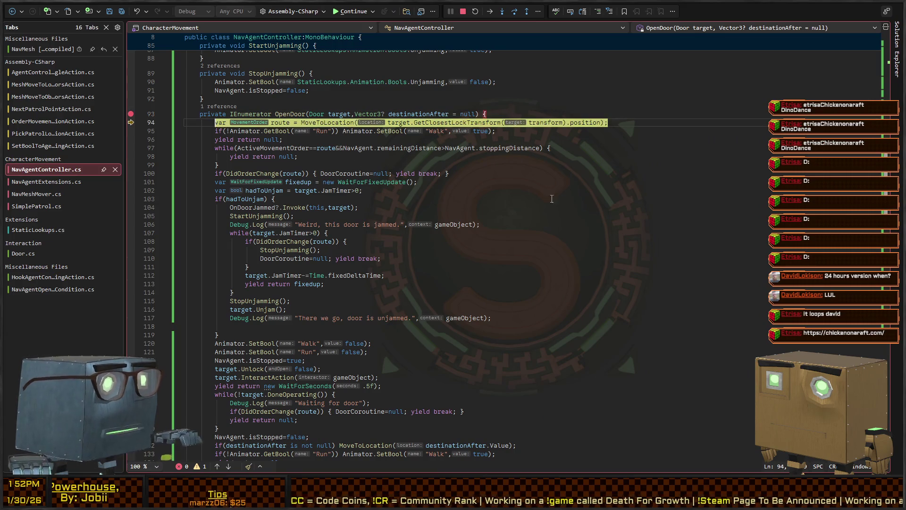
key(F5)
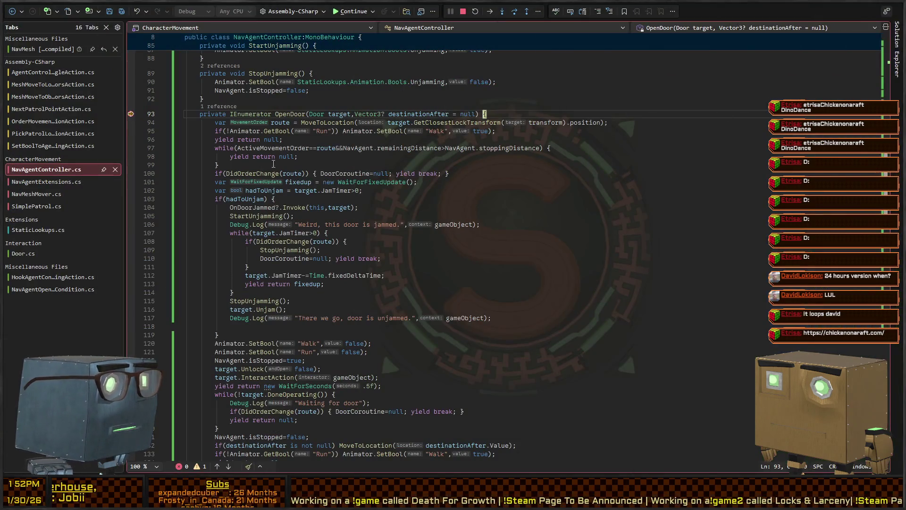
click(237, 130)
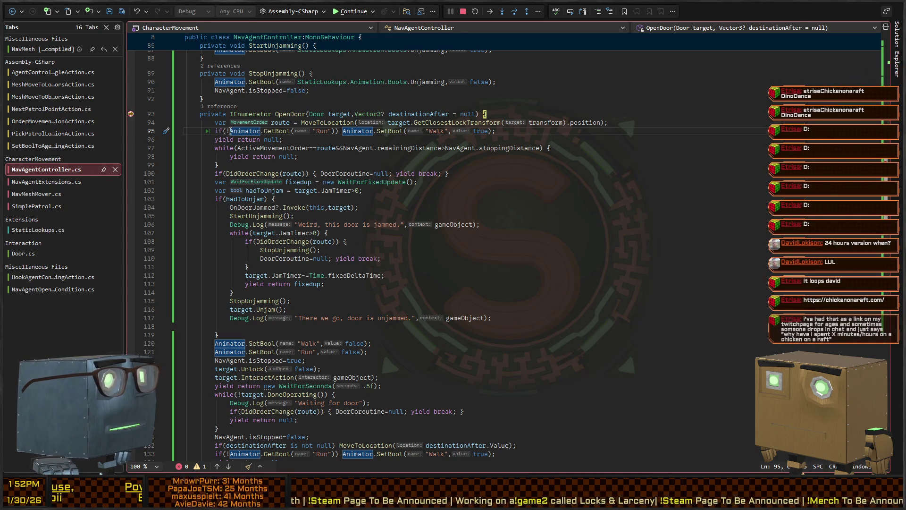
key(BackSpace)
text(Animator)
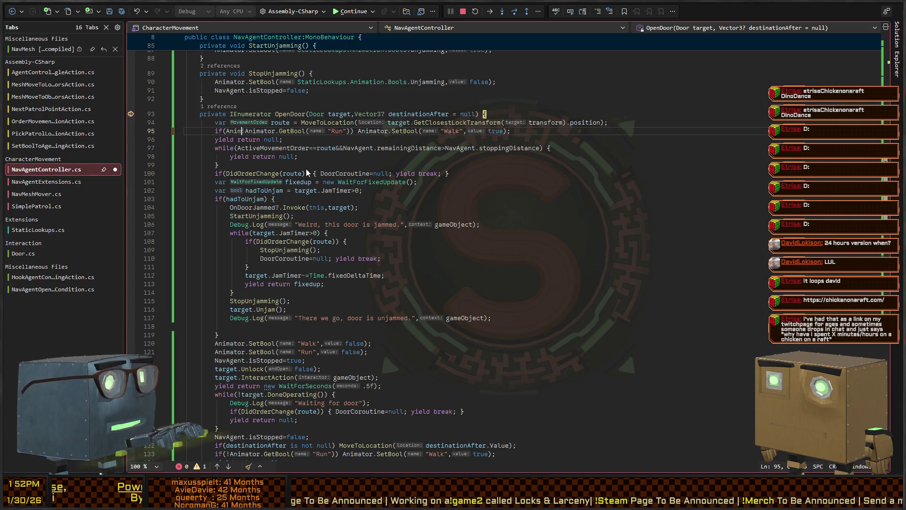
text(&&!)
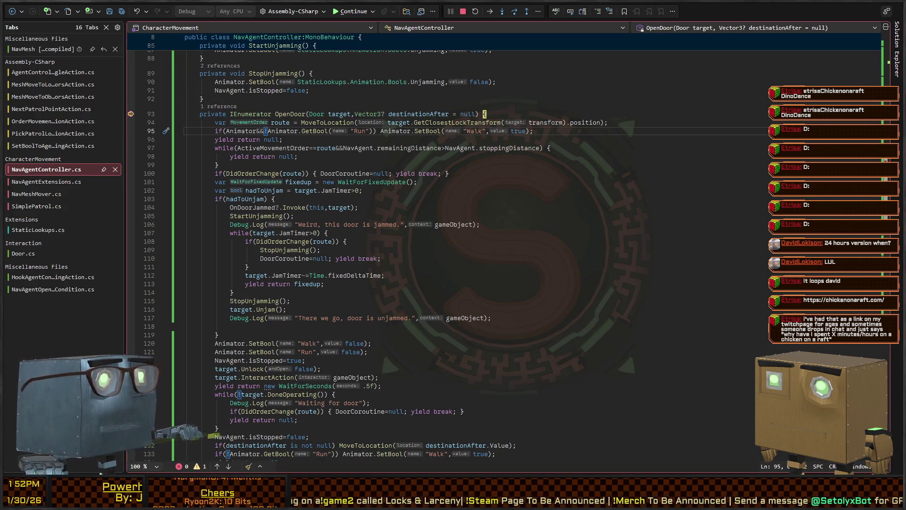
key(alt+Tab)
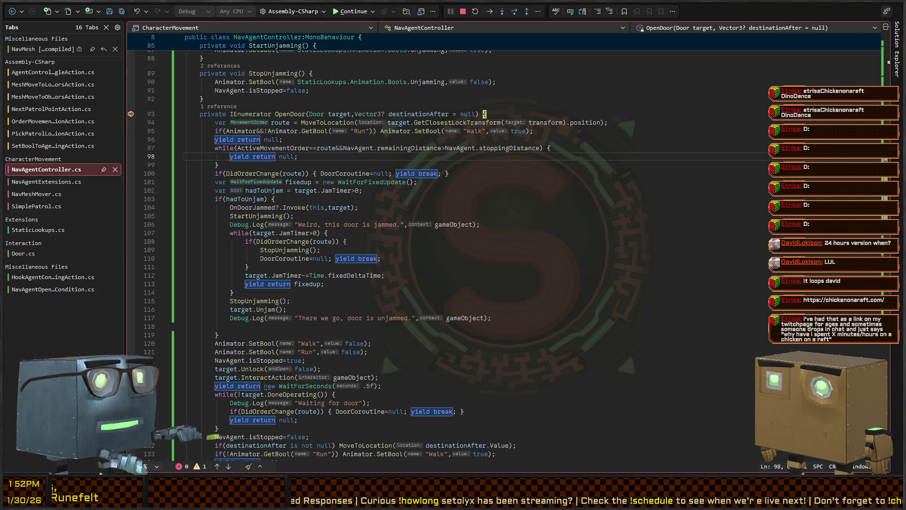
key(F5)
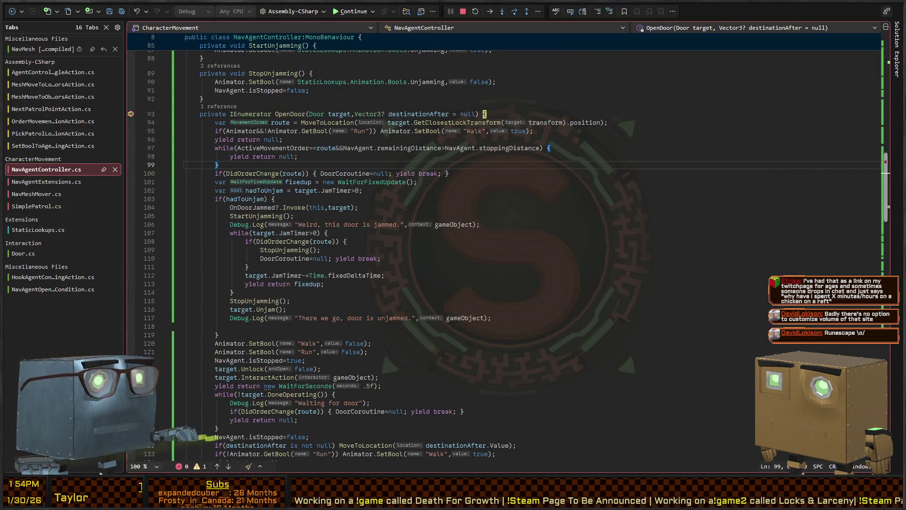
Resume the game, remove the line 93 breakpoint in OpenDoor, and stop debugging
click(349, 11)
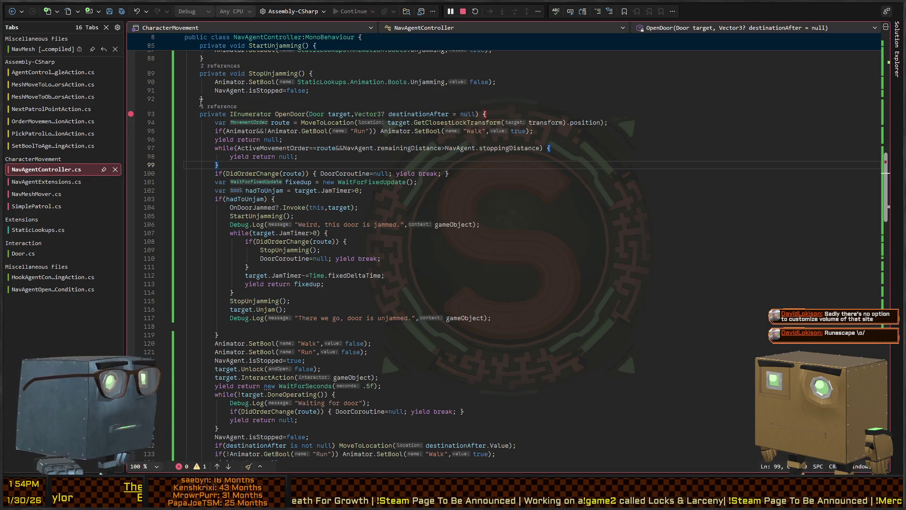
click(131, 114)
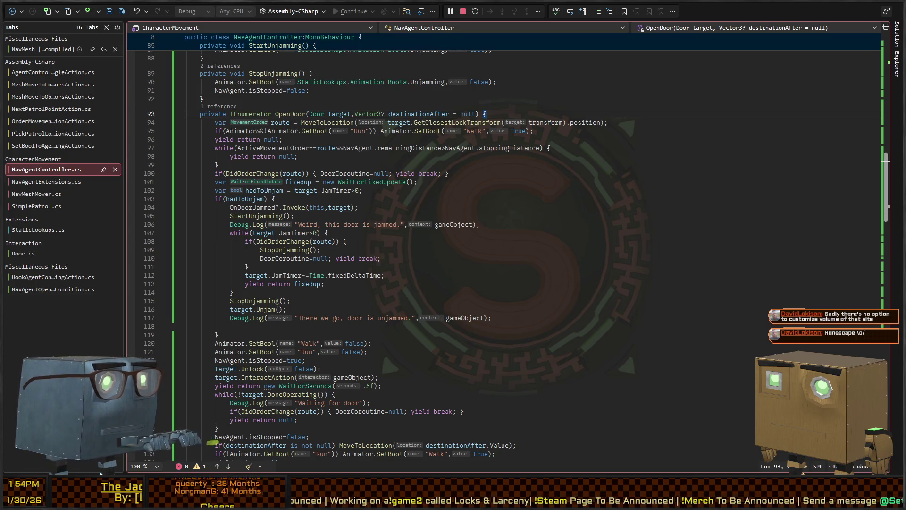
click(466, 10)
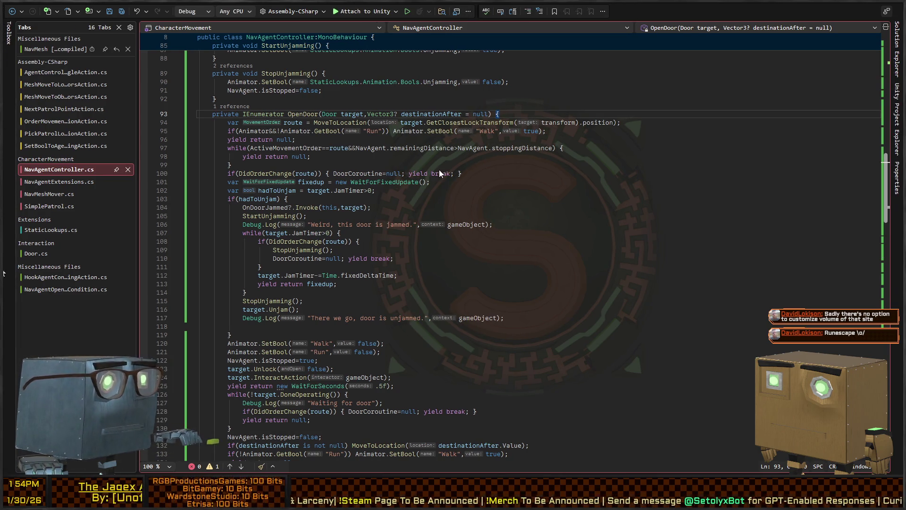
Replay the patrol scene, then inspect the unassigned Animator UnassignedReferenceException in the Console
key(alt+Tab)
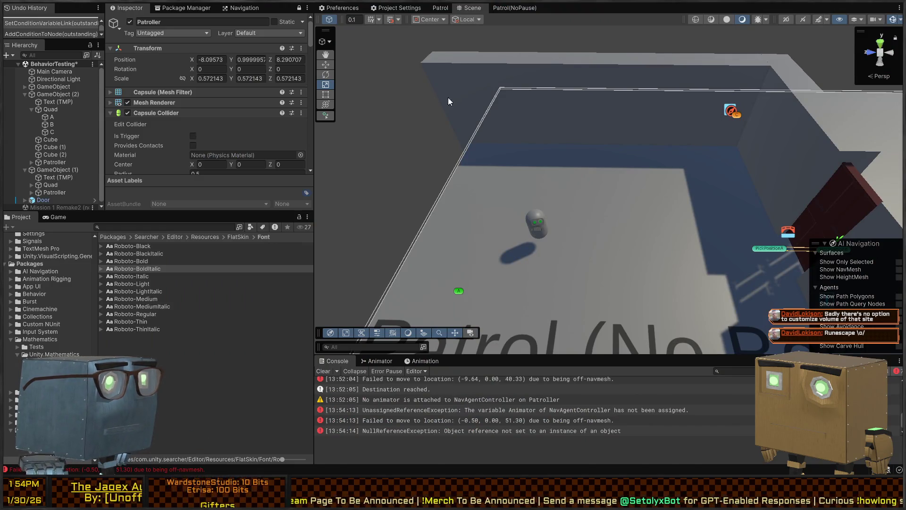
drag(597, 186, 641, 180)
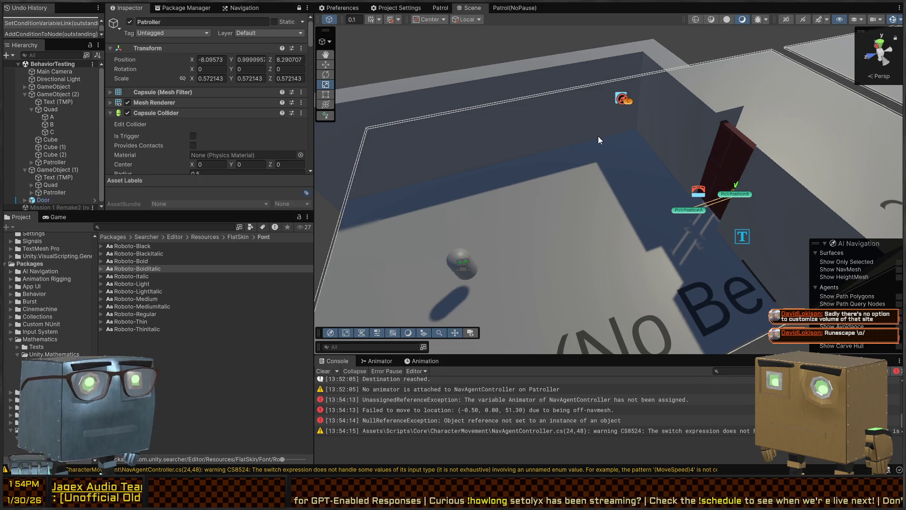
mouse_move(573, 164)
mouse_down()
mouse_move(520, 143)
mouse_move(590, 167)
mouse_move(565, 180)
mouse_move(566, 203)
mouse_move(580, 208)
mouse_move(587, 265)
mouse_up()
key(ctrl+p)
key(d)
key(ctrl+p)
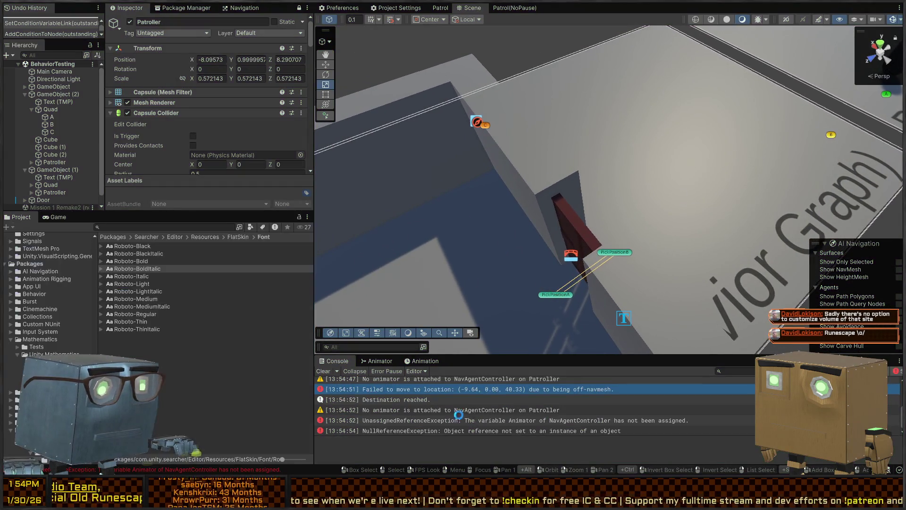
click(510, 420)
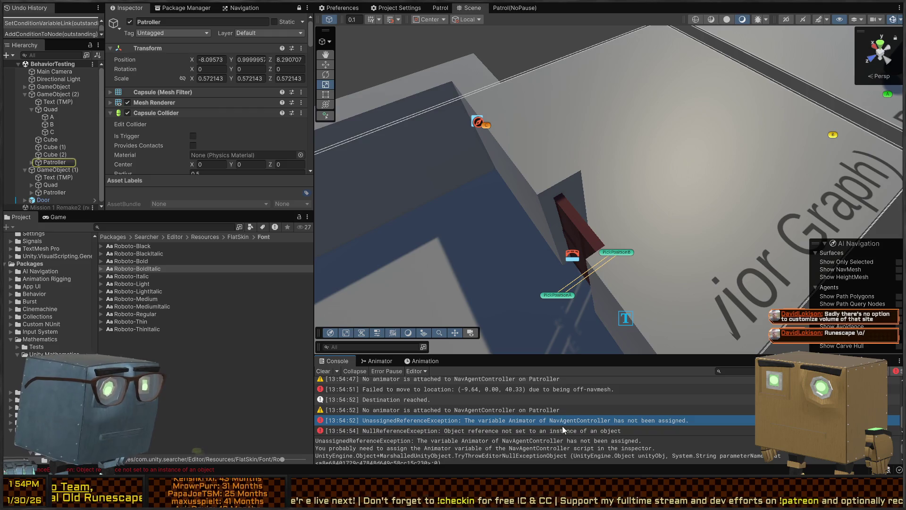
click(573, 419)
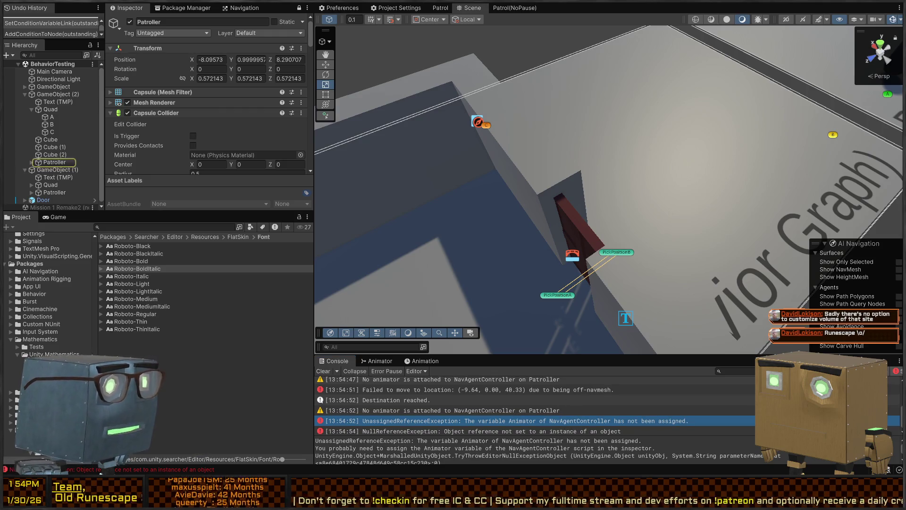
scroll(227, 314, down, 4)
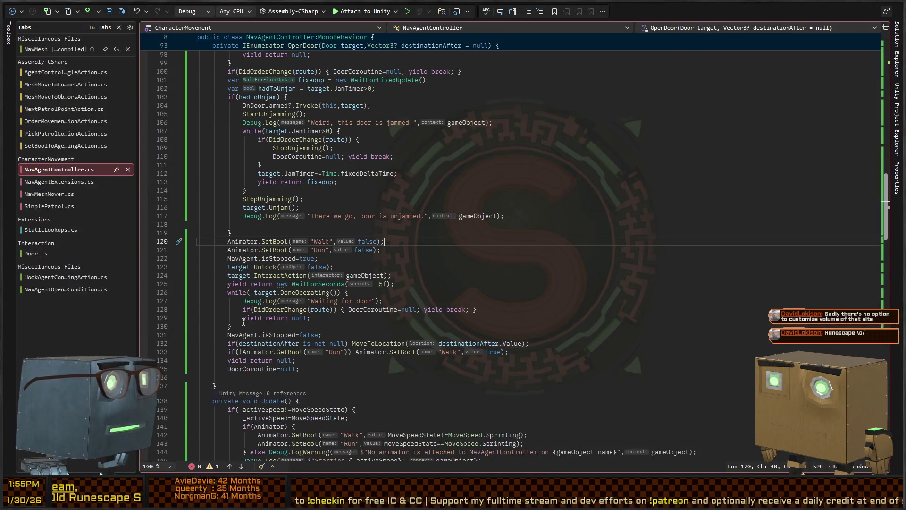
Put an if(Animator) condition in front of the Walk and Run SetBool lines
key(Home)
key(shift+Down)
key(shift+End)
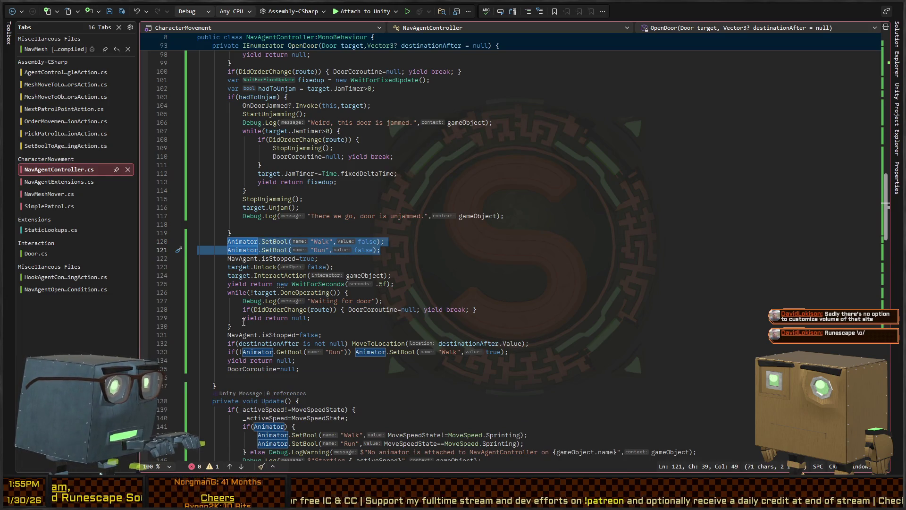
key(Left)
text(if(A)
text(nimator))
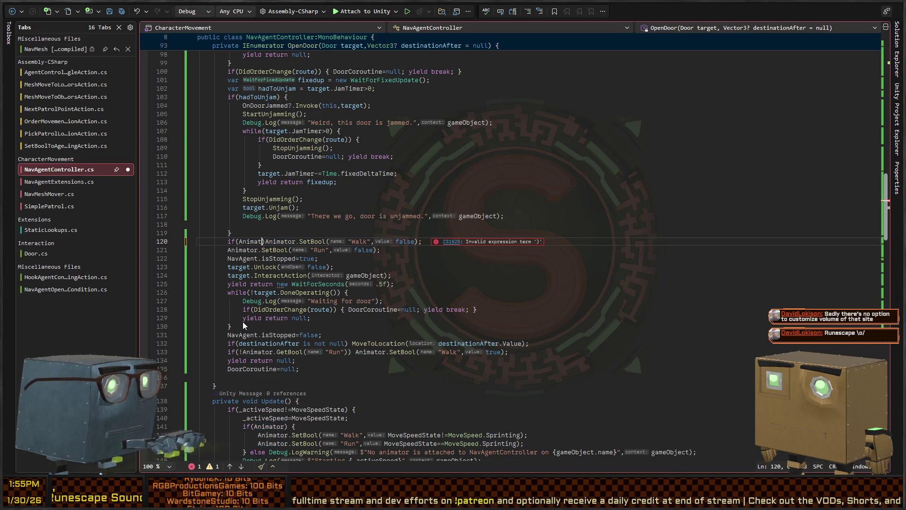
key(BackSpace)
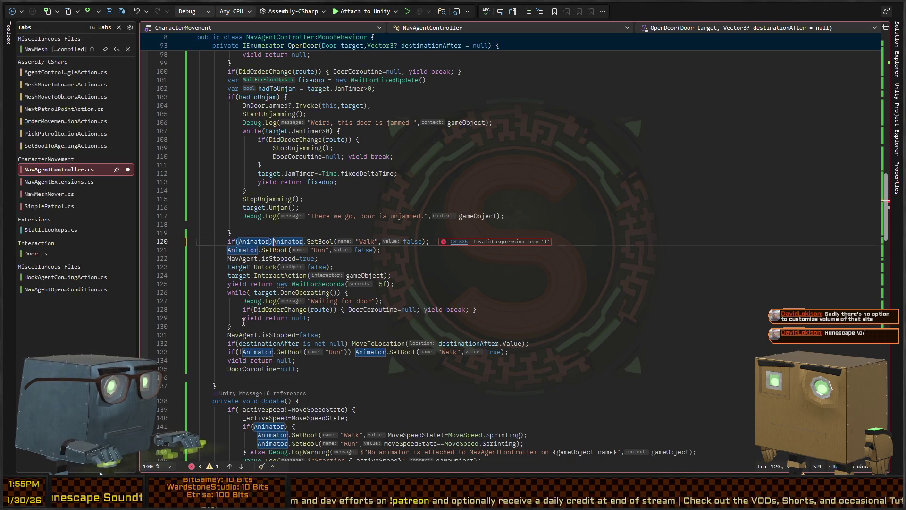
Enclose both SetBool lines in braces, reformat the block, and return to Unity
key(shift+Down)
key(shift+End)
text({)
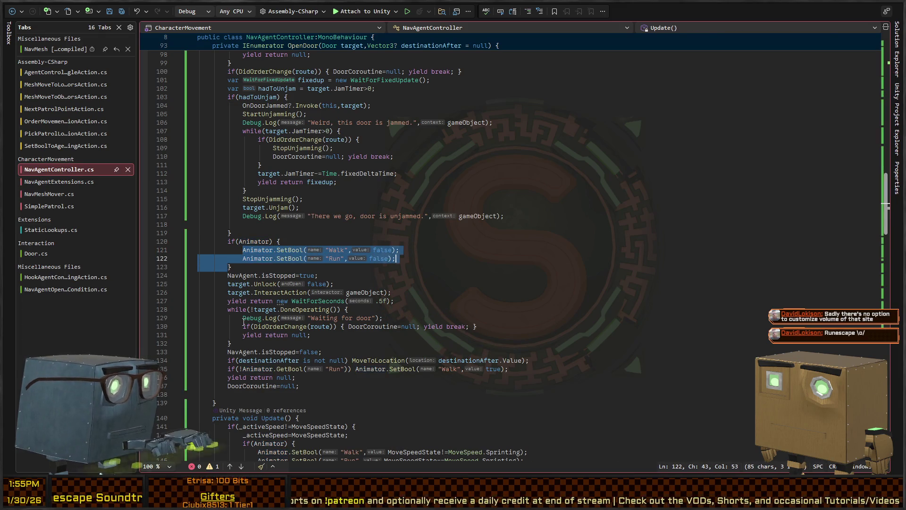
key(ctrl+k)
key(ctrl+f)
key(alt+Tab)
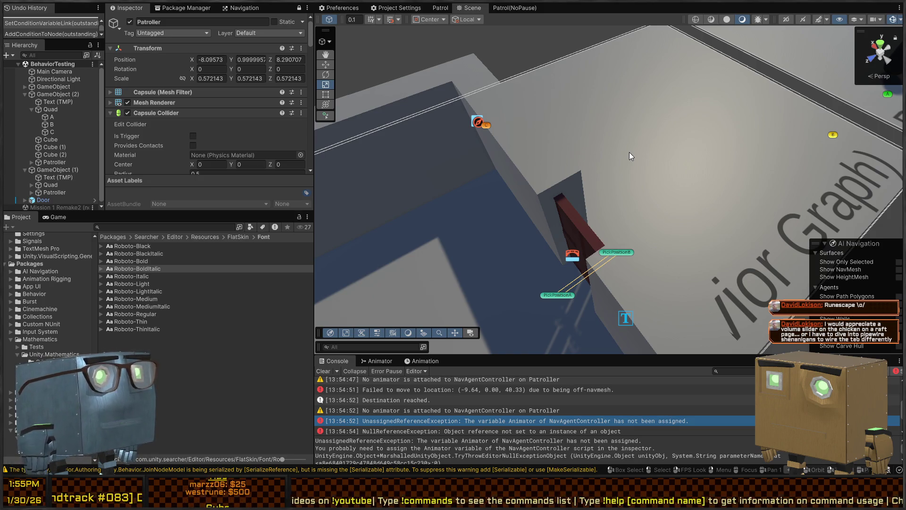
Restart Play mode to retest the patroller with the Animator fix
mouse_move(651, 103)
mouse_down()
mouse_move(471, 137)
mouse_move(608, 121)
mouse_move(594, 158)
mouse_up()
key(ctrl+p)
mouse_move(542, 193)
mouse_down()
mouse_move(505, 197)
mouse_move(520, 213)
mouse_up()
Open the new NullReferenceException's source in Door.cs at InteractAction line 40
click(402, 430)
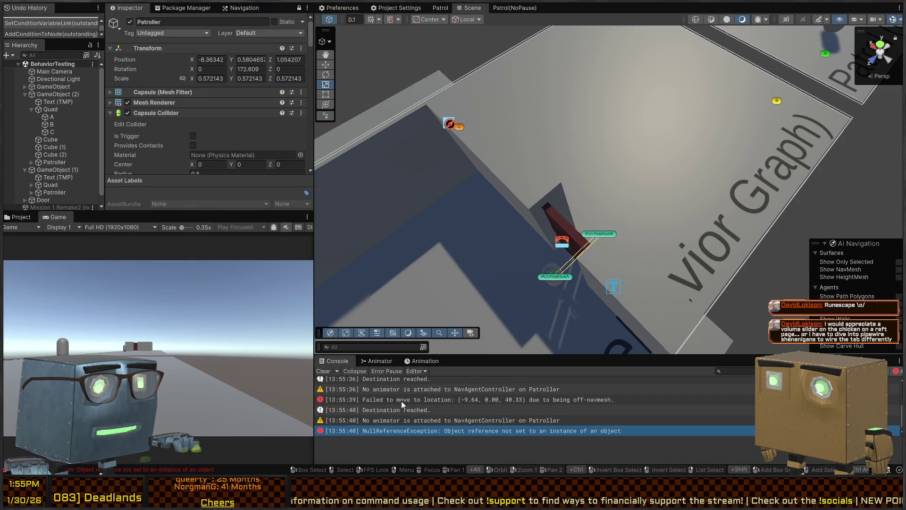
click(429, 412)
click(427, 420)
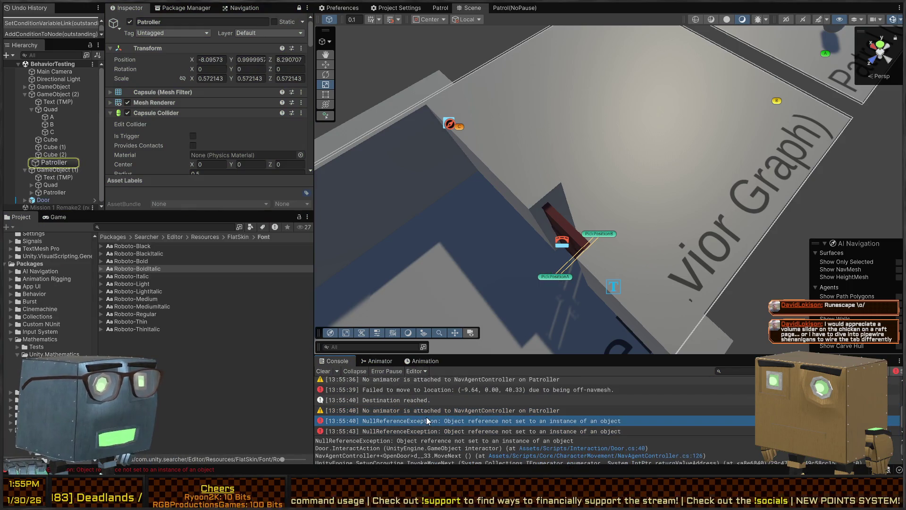
double_click(427, 420)
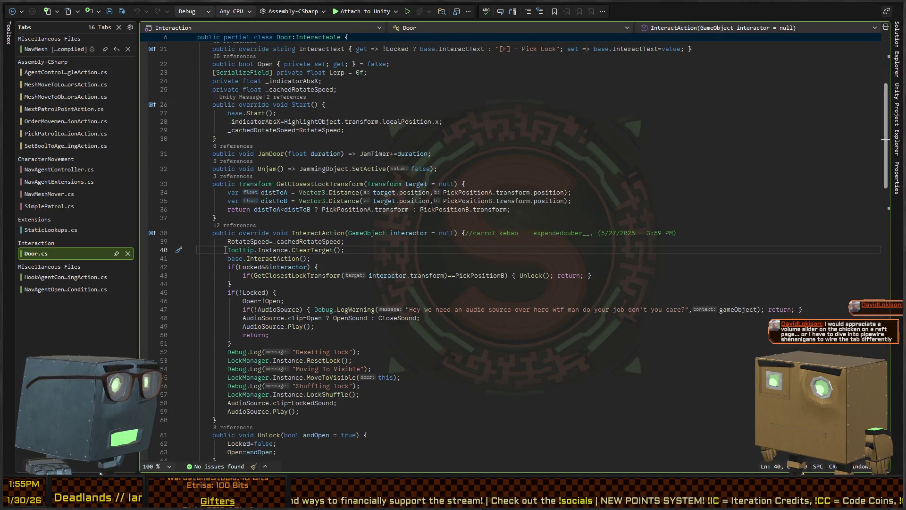
Guard ClearTarget with if(Tooltip.Instance), else log warning 'Tooltip instance is not in scene! BE SURE TO FIX THIS!'
text(if(Tooltip.Instance))
key(End)
key(Return)
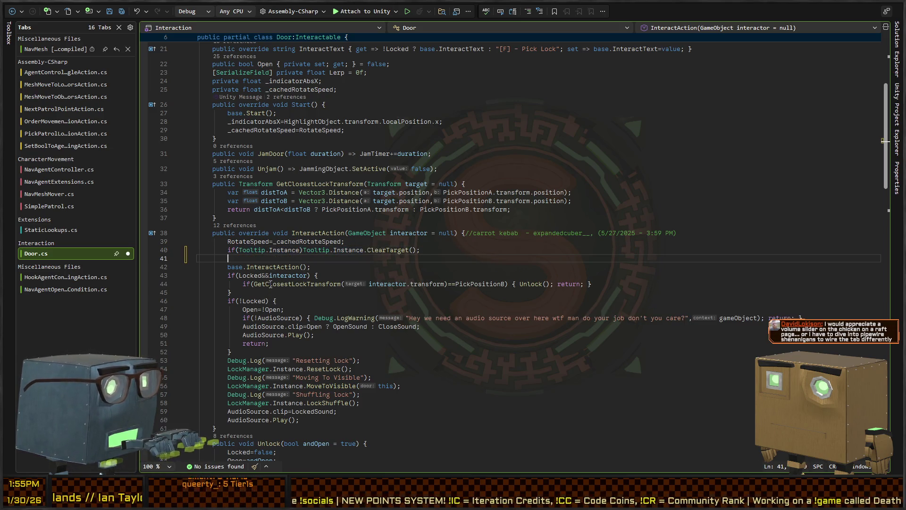
text(else Debug.Log)
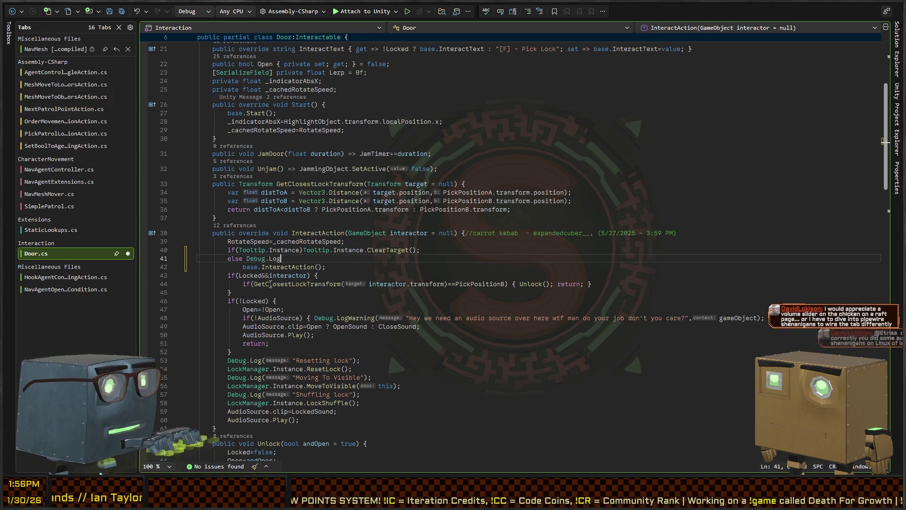
text(Warning("Tooltip insta)
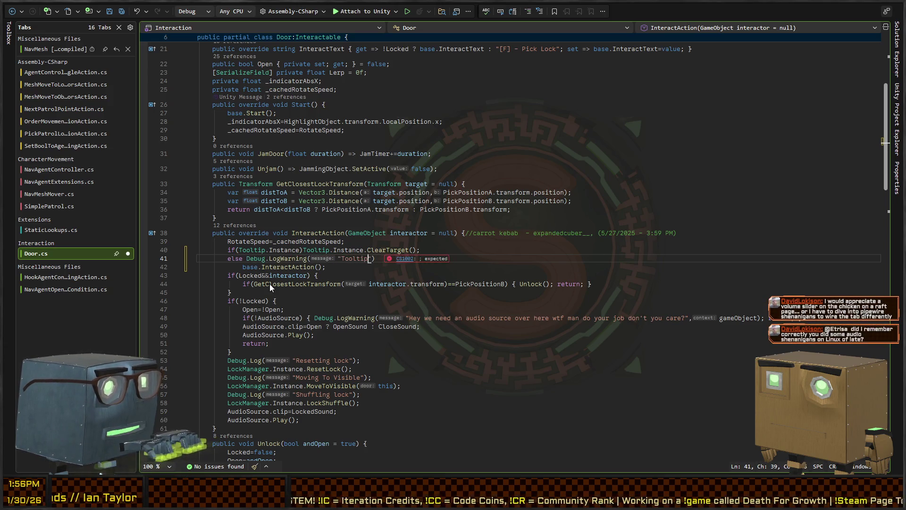
text(nce is not in scene!)
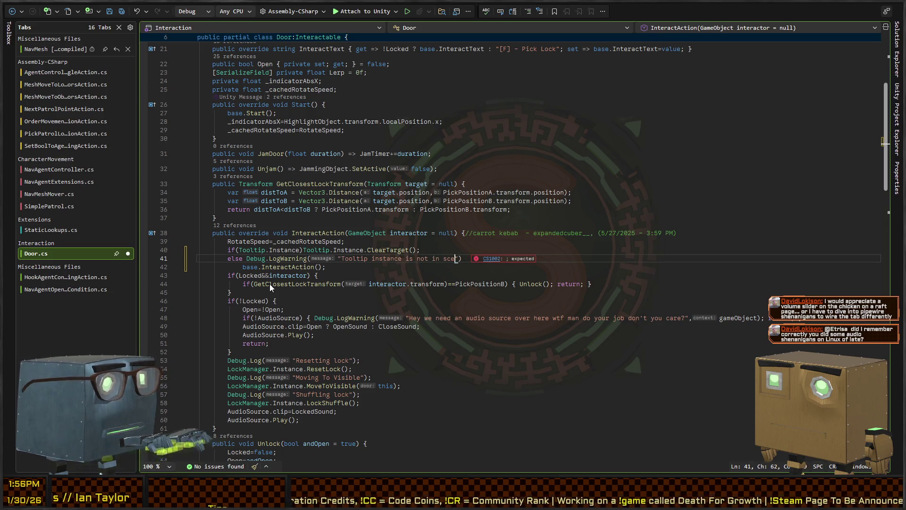
text( BE SURE TO )
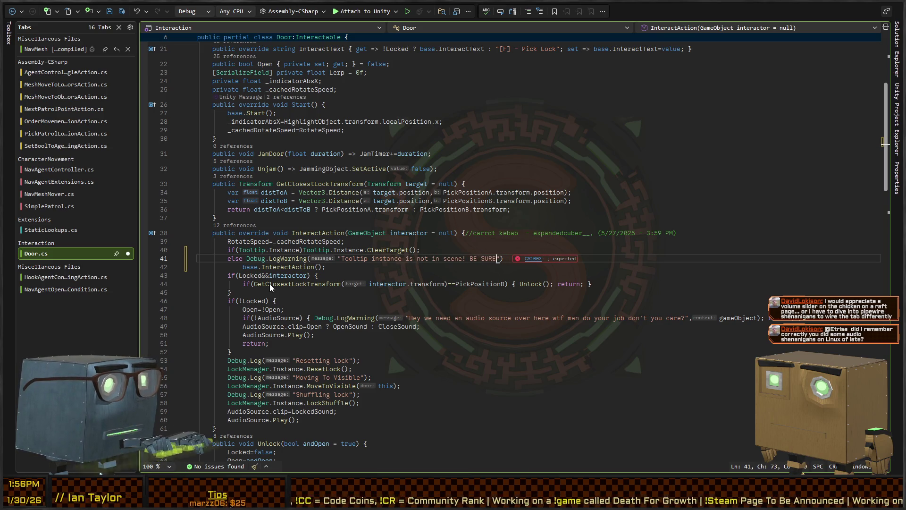
text(FIX THIS!")
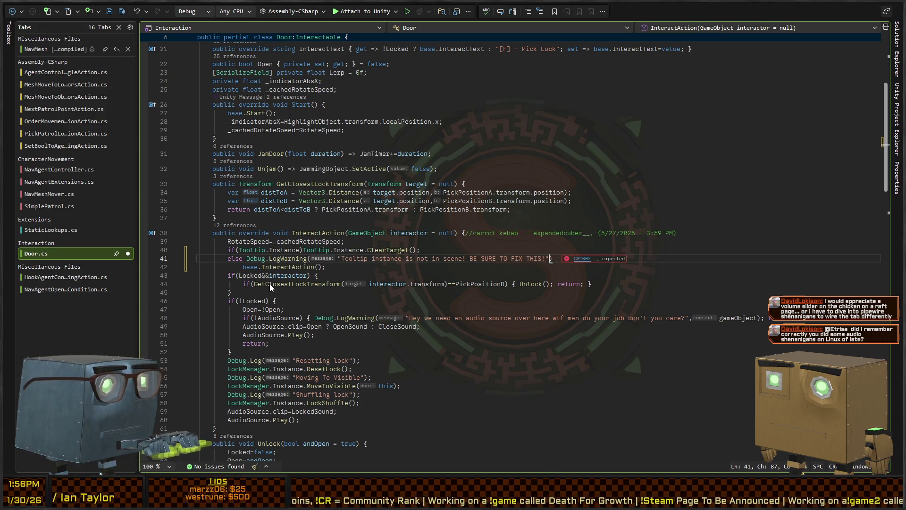